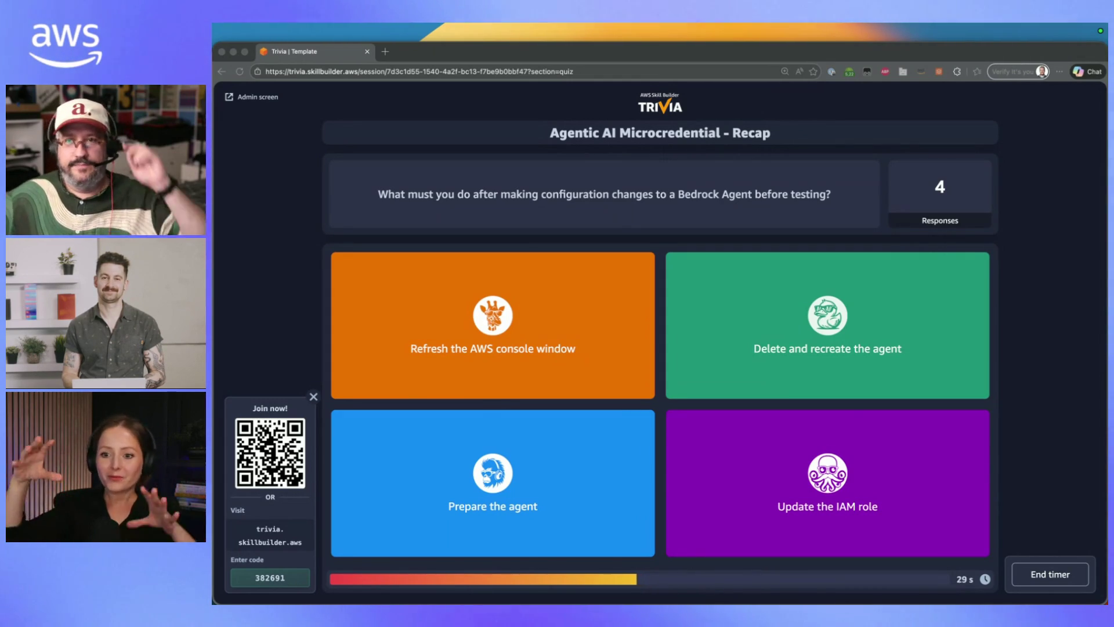
# End round 6's timer early to reveal that all five players chose Prepare the agent
pyautogui.click(1064, 452)
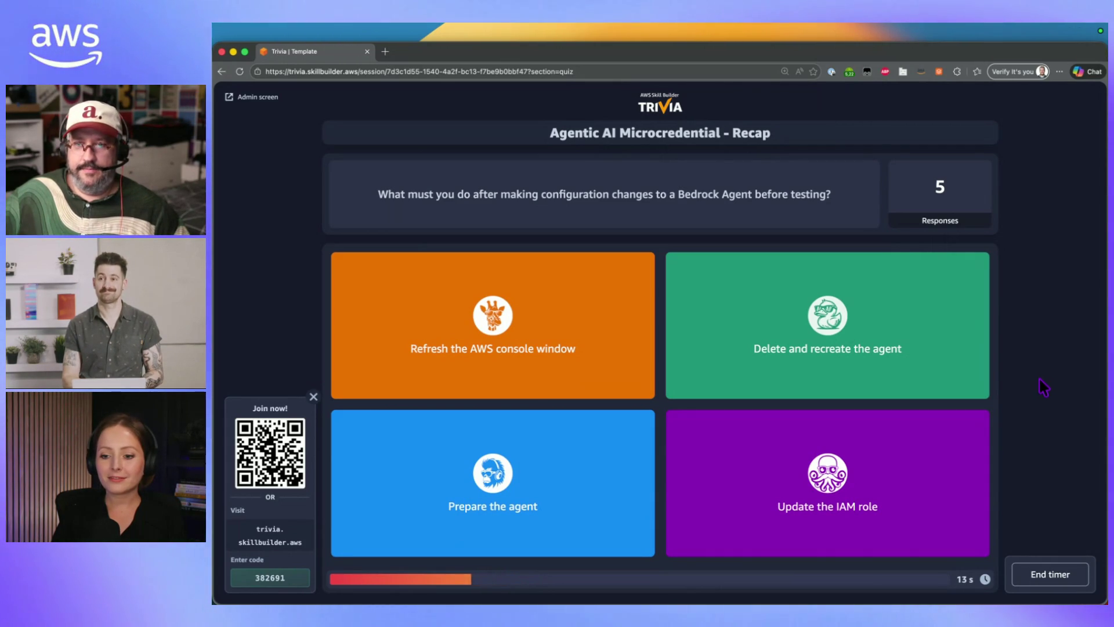
pyautogui.click(1043, 574)
pyautogui.click(694, 371)
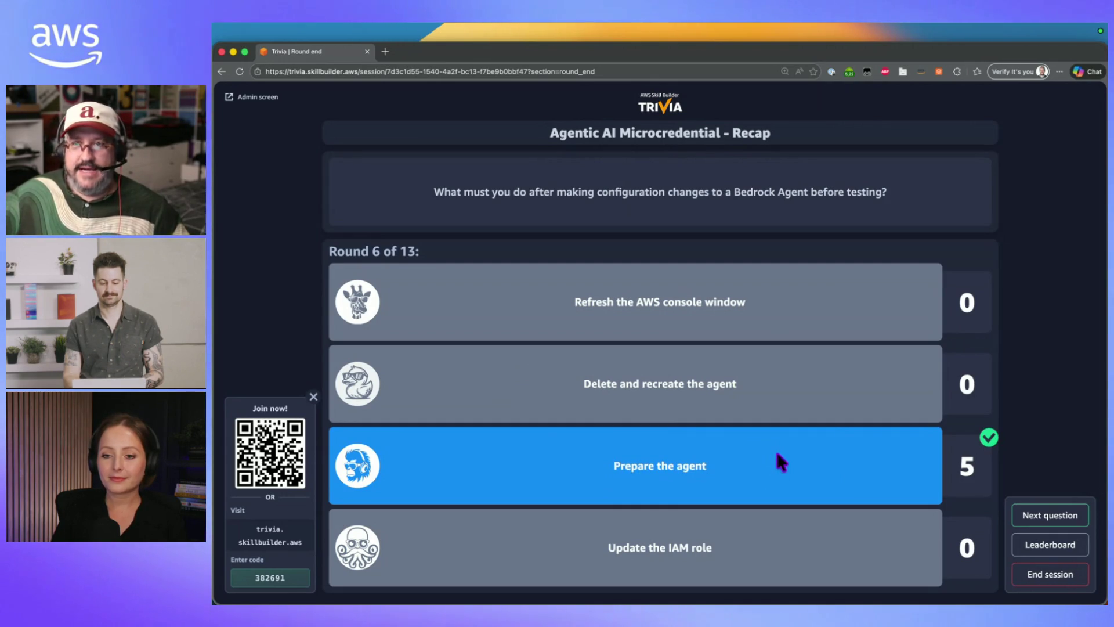
# Advance to the action-groups question and, after 2 responses, request ending its timer early
pyautogui.click(1060, 519)
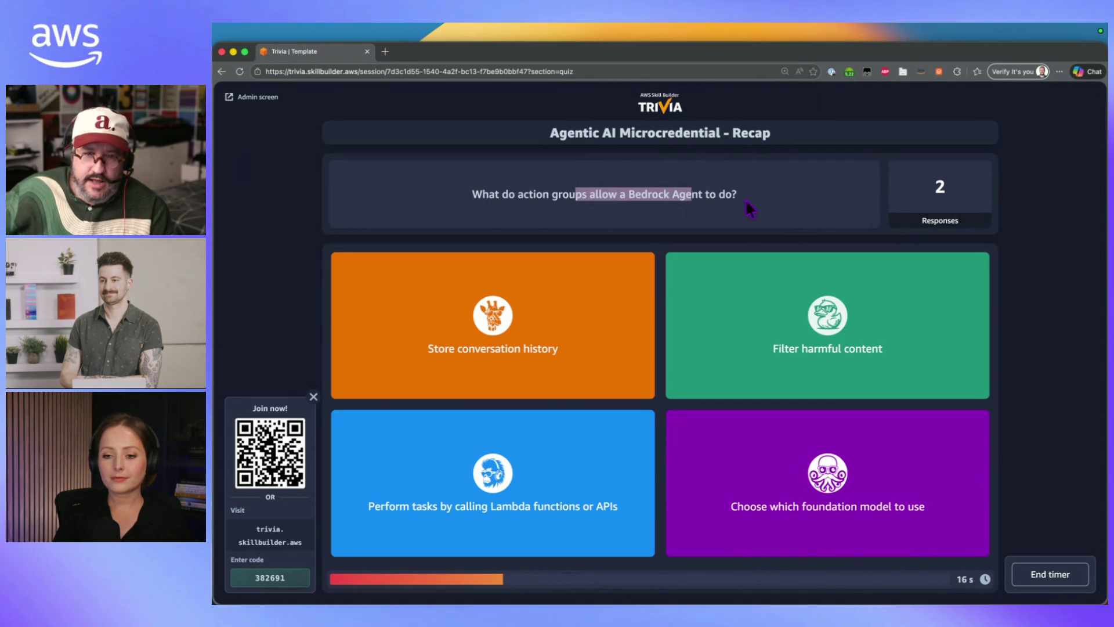
pyautogui.click(1018, 565)
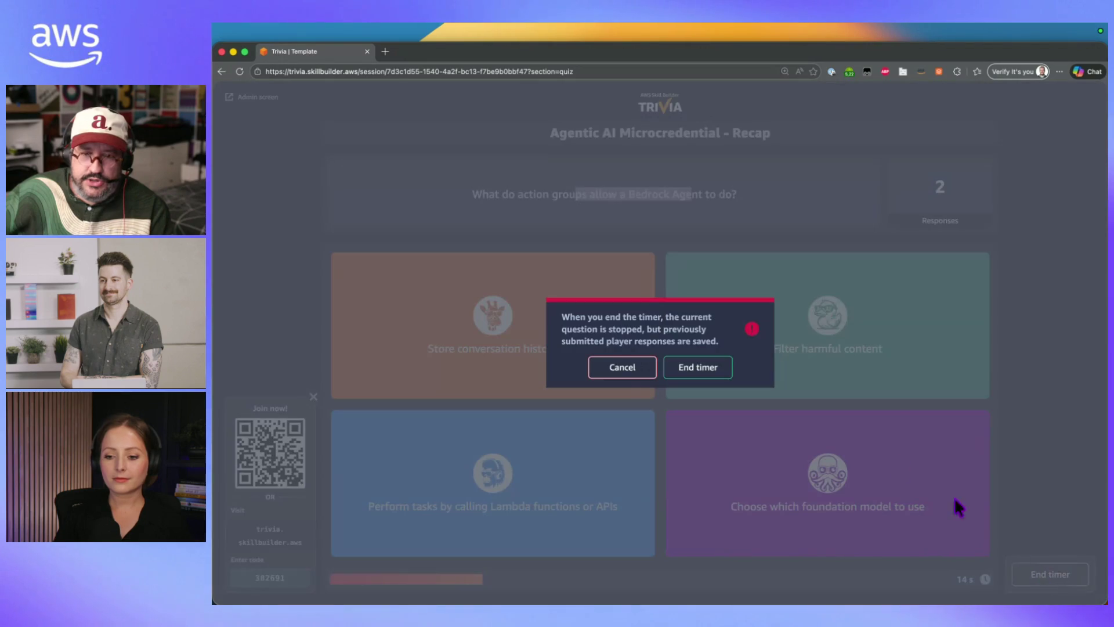
# Reveal round 7 results, highlighting the 'Filter harmful content' and 'Choose which foundation model to use' answers
pyautogui.click(691, 371)
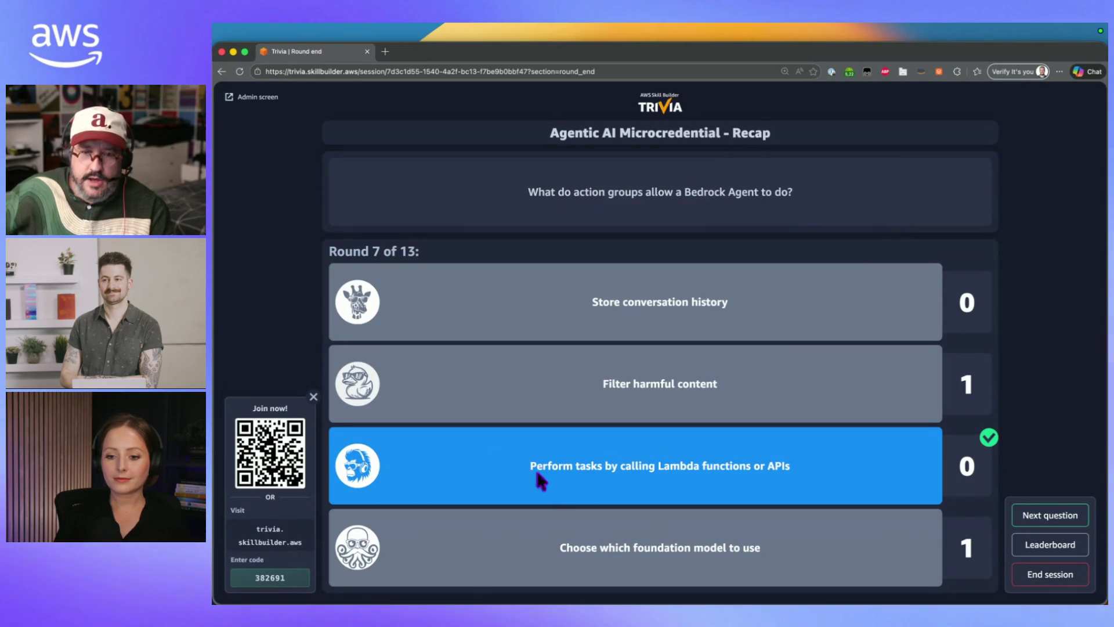
pyautogui.click(842, 471)
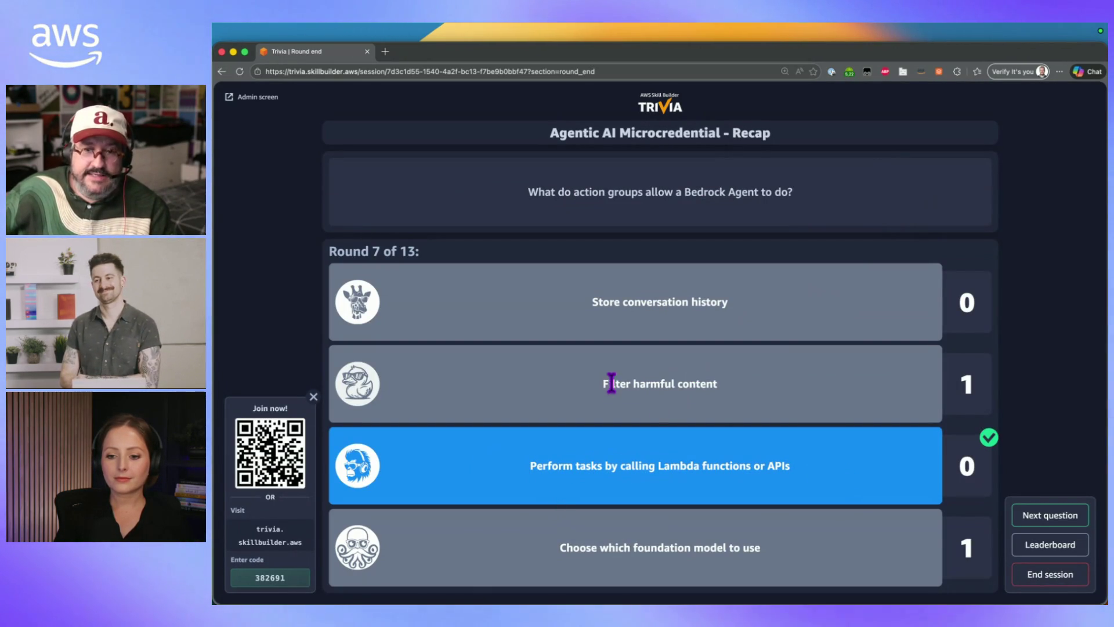
pyautogui.moveTo(604, 380); pyautogui.dragTo(790, 384)
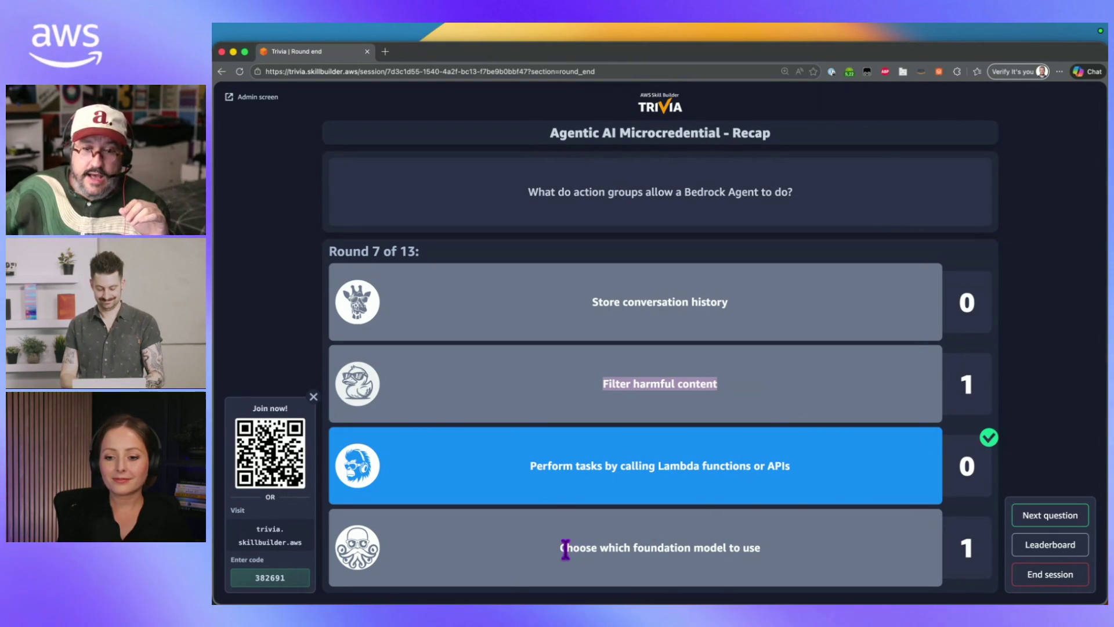
pyautogui.moveTo(562, 547); pyautogui.dragTo(838, 554)
pyautogui.click(801, 560)
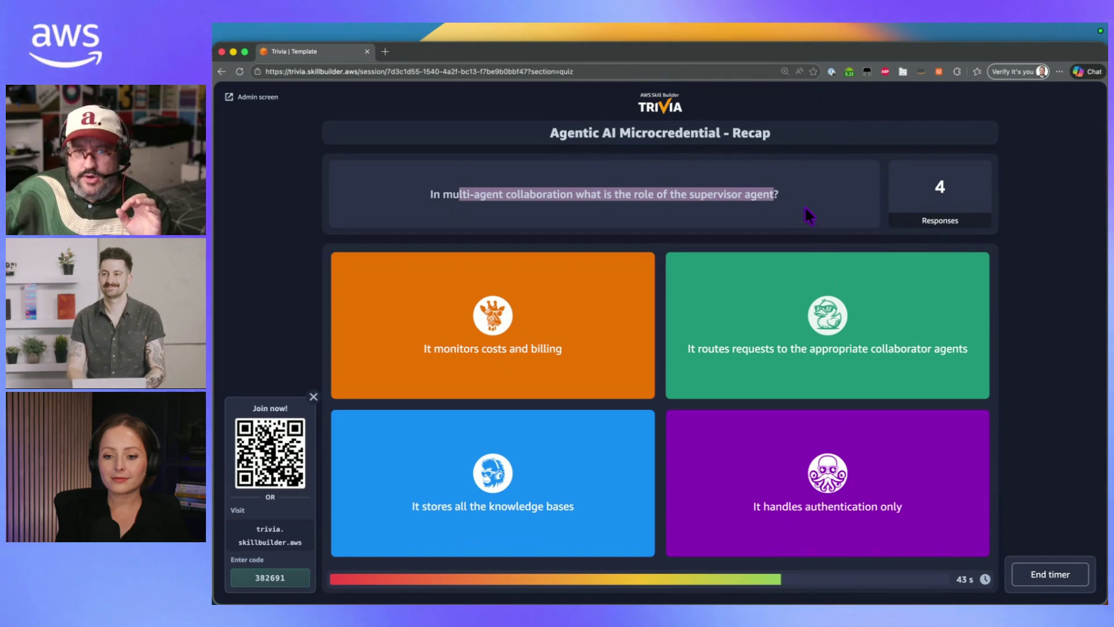
# End the supervisor-agent question's timer, revealing routing to collaborator agents as correct for all 5
pyautogui.click(685, 246)
pyautogui.moveTo(551, 197); pyautogui.dragTo(771, 209)
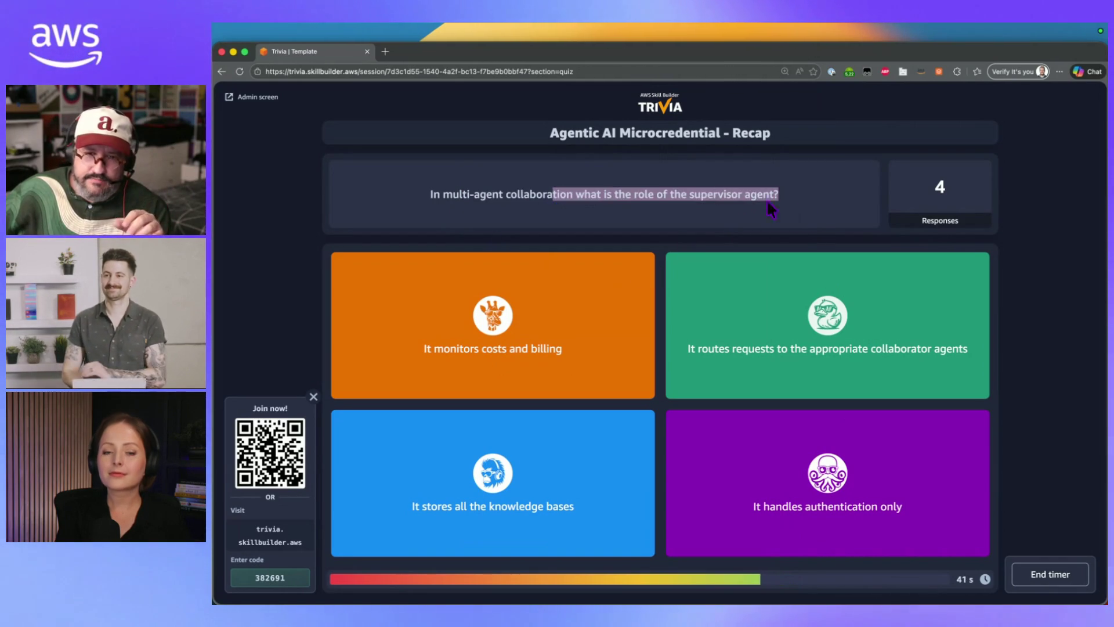
pyautogui.click(796, 206)
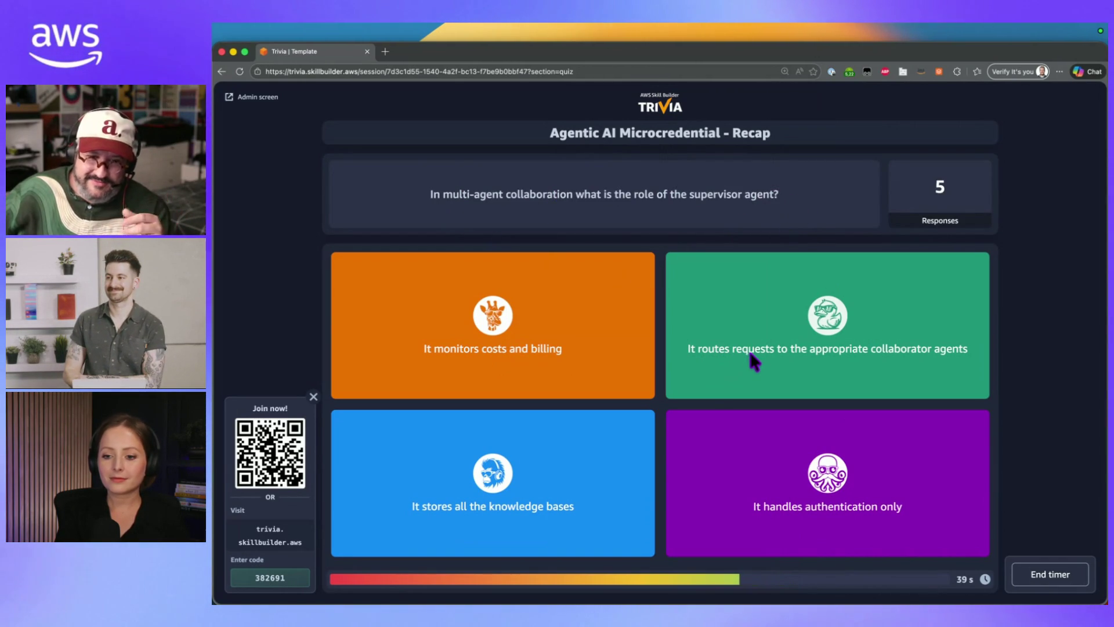
pyautogui.click(1050, 574)
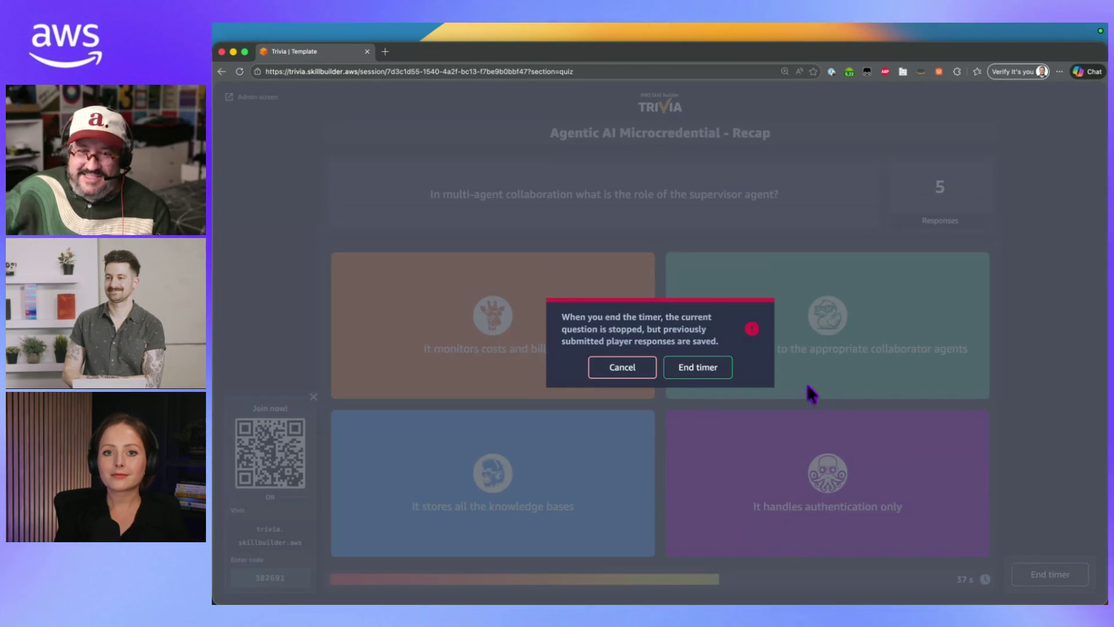
pyautogui.click(691, 375)
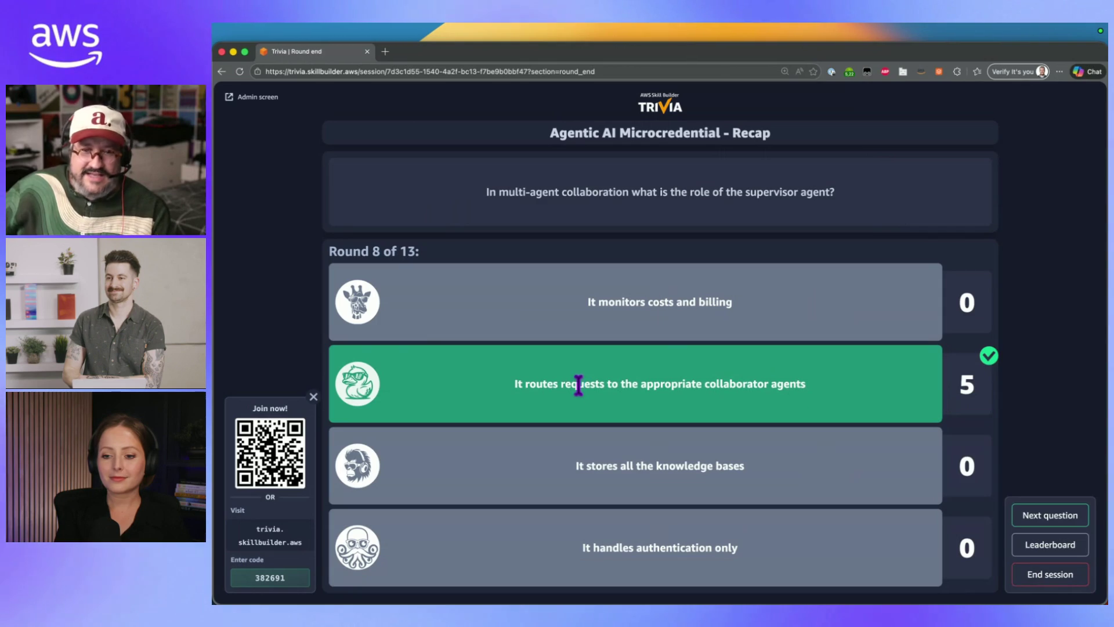
pyautogui.moveTo(508, 378); pyautogui.dragTo(877, 393)
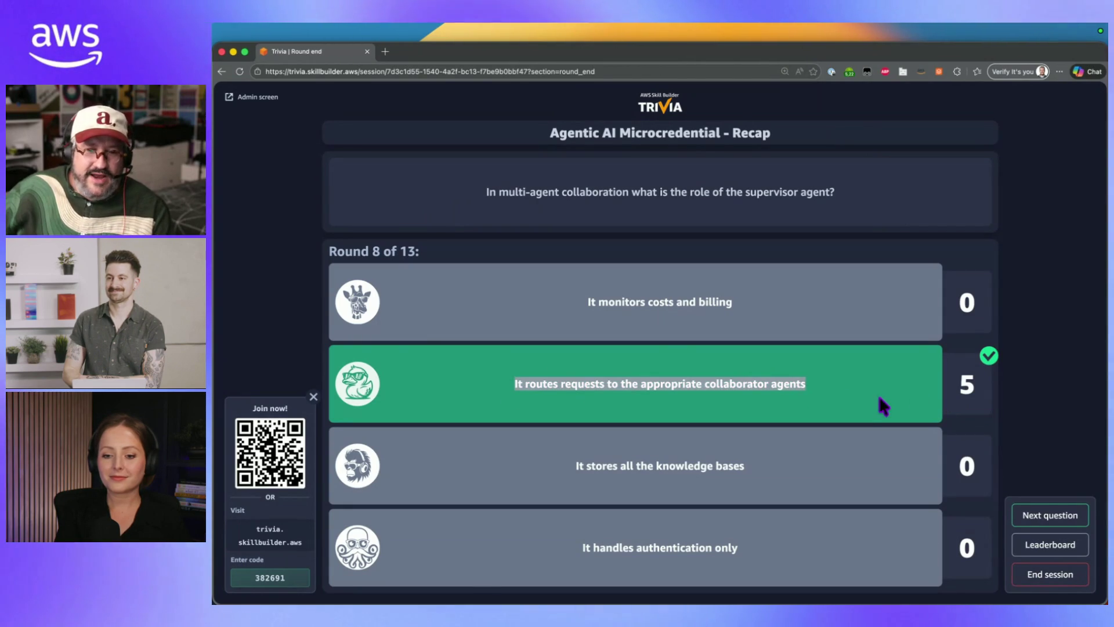
pyautogui.click(848, 397)
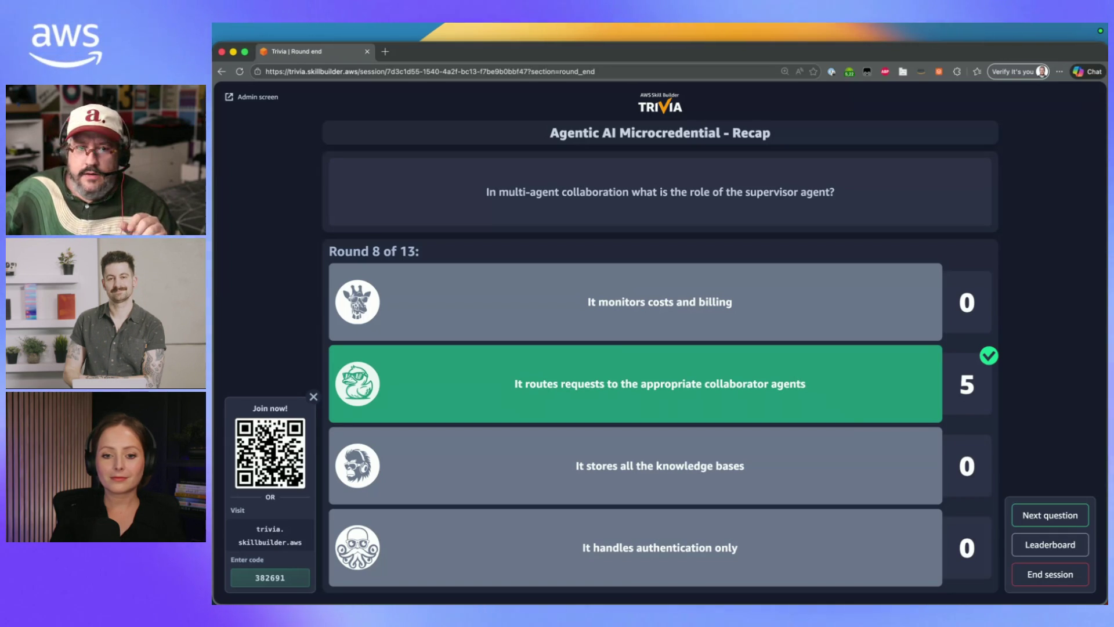
# Run the Prepare-step question and end its timer, revealing 4 of 5 players correct
pyautogui.click(1047, 515)
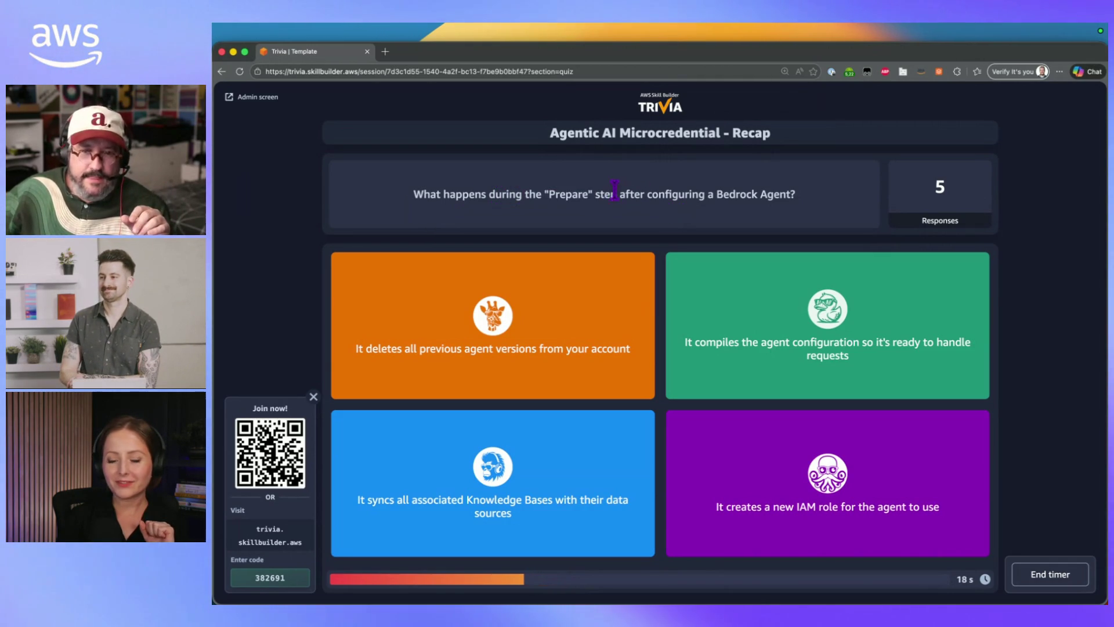
pyautogui.moveTo(615, 193); pyautogui.dragTo(414, 194)
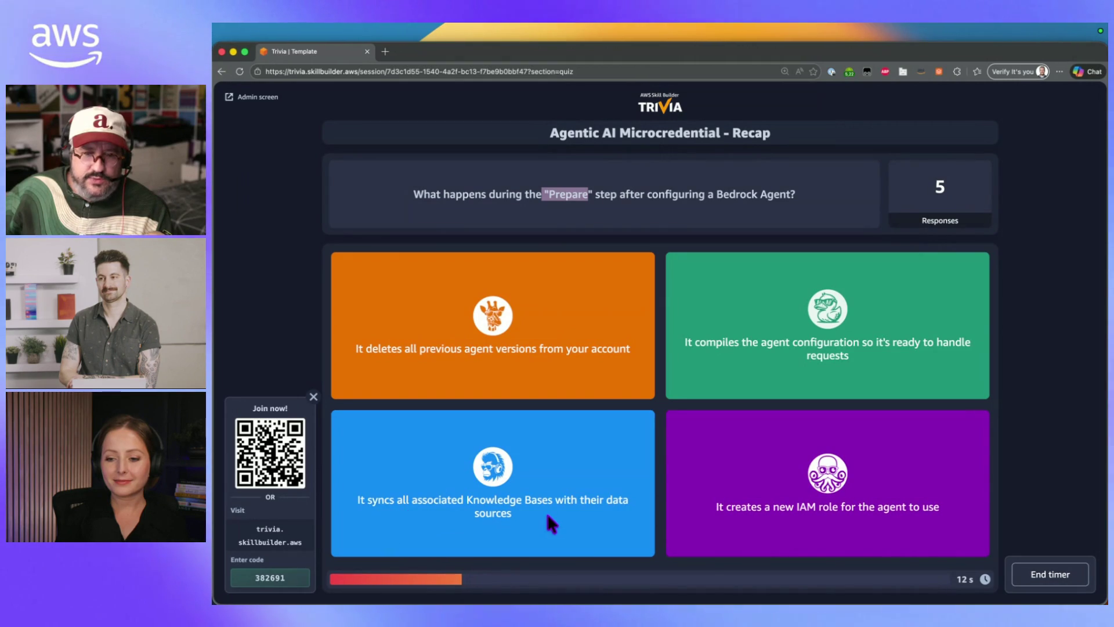
pyautogui.click(1051, 580)
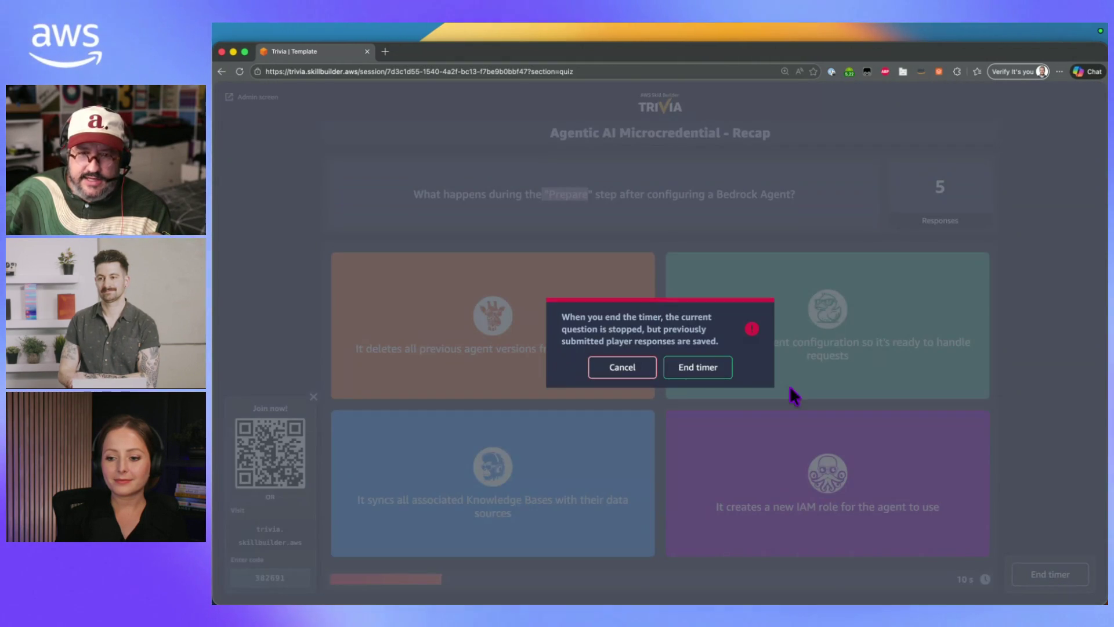
pyautogui.click(692, 373)
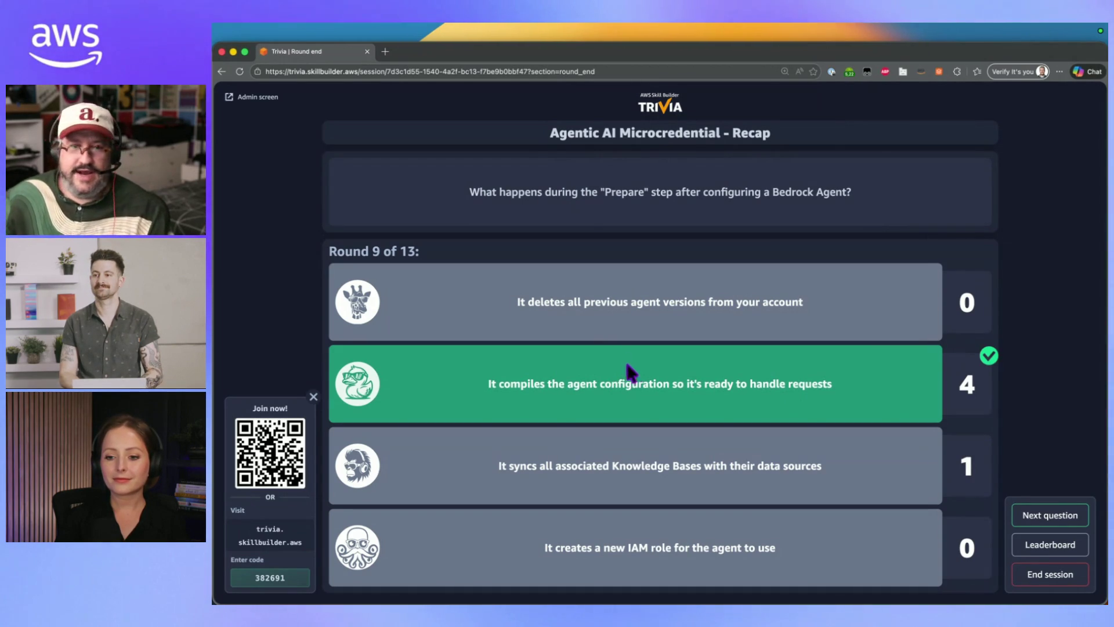
pyautogui.hotkey('ctrl', 'Up')
# Switch to the Bedrock console, cancel knowledge base creation and zoom the page out
pyautogui.click(839, 334)
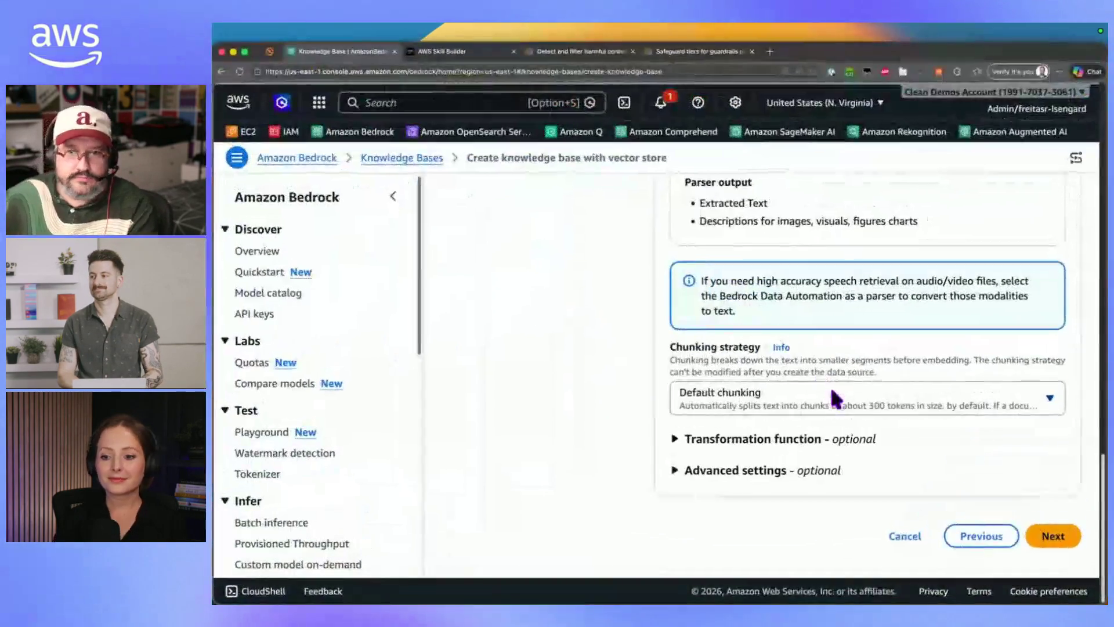
pyautogui.click(896, 533)
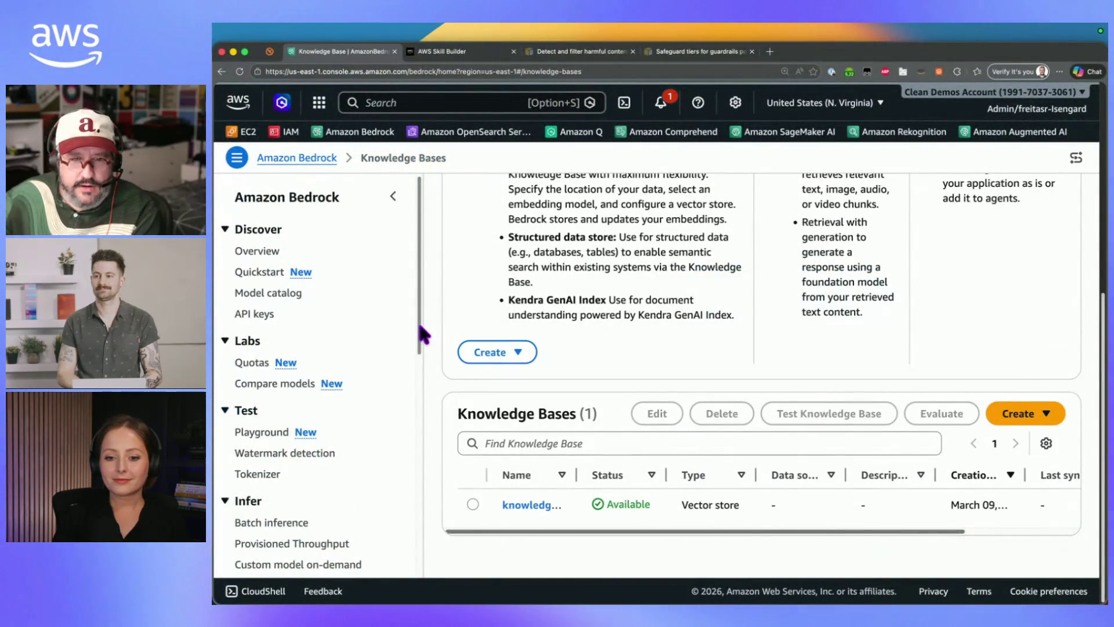
pyautogui.moveTo(416, 319); pyautogui.dragTo(425, 430)
pyautogui.scroll(5, 461, 449)
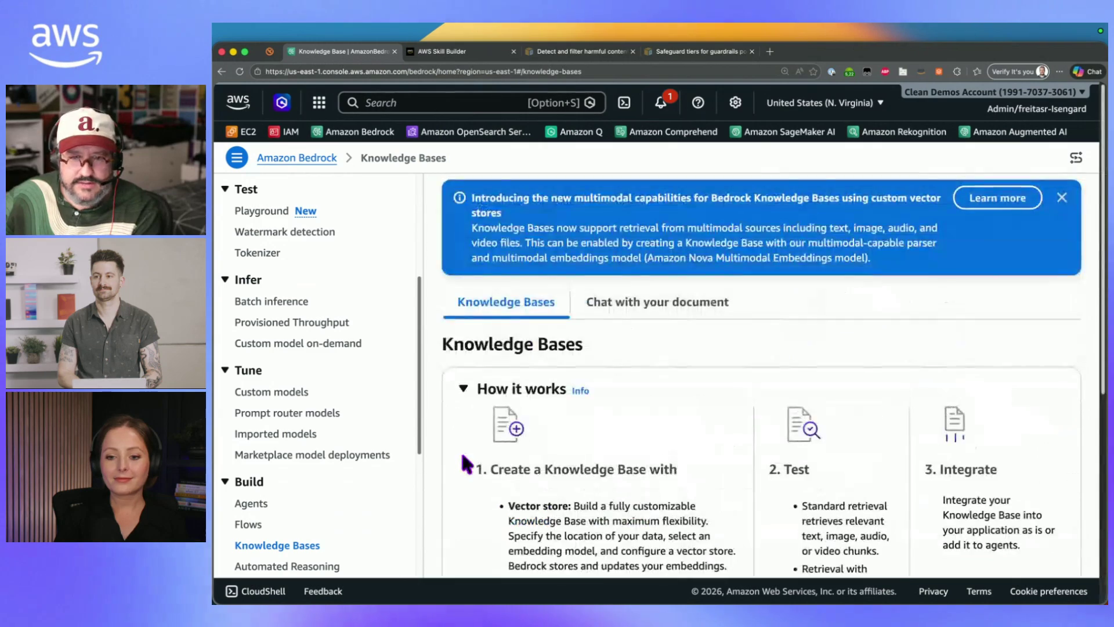
pyautogui.press('super+minus')
# Search the page for 'guard' and go to the Guardrails page listing TechSupportChatGuardrail
pyautogui.press('super+f')
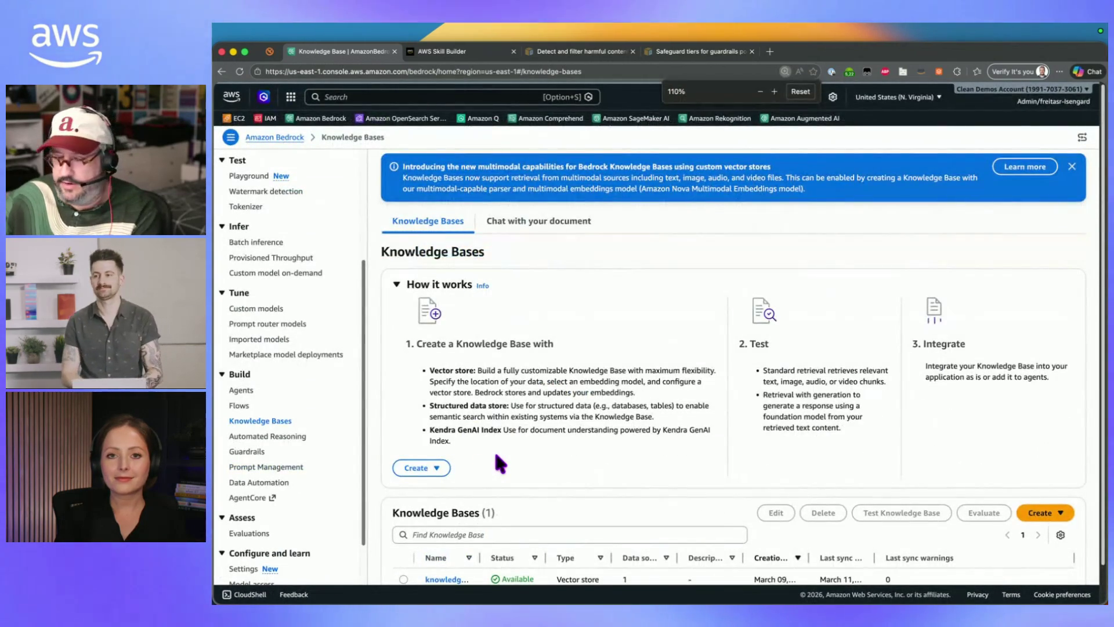
pyautogui.write('guard')
pyautogui.moveTo(279, 457); pyautogui.dragTo(560, 480)
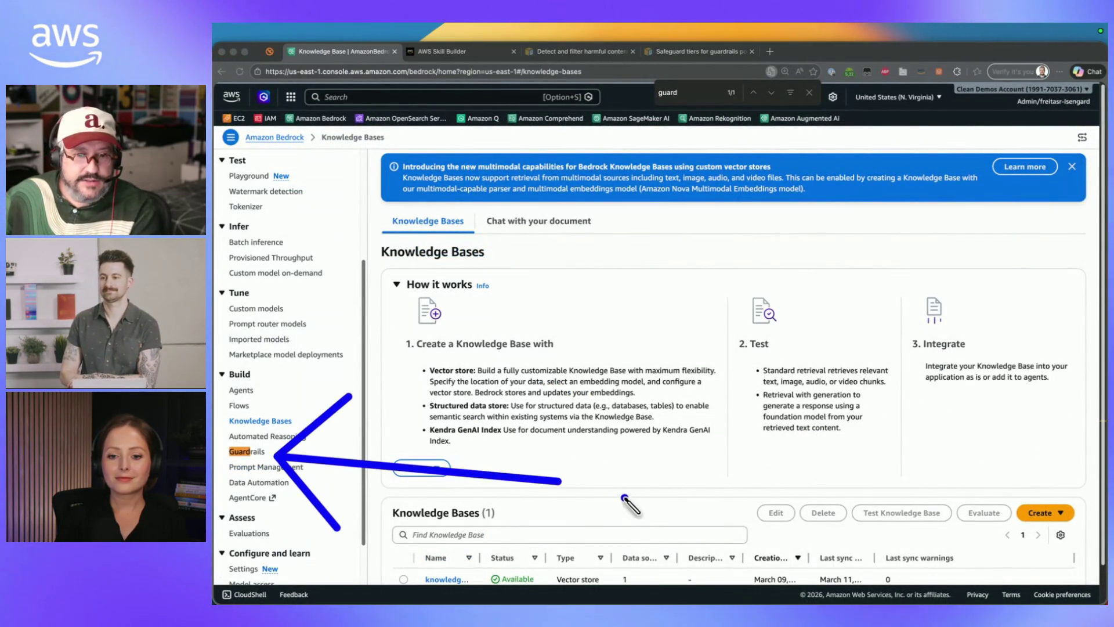
pyautogui.moveTo(358, 147); pyautogui.dragTo(380, 293)
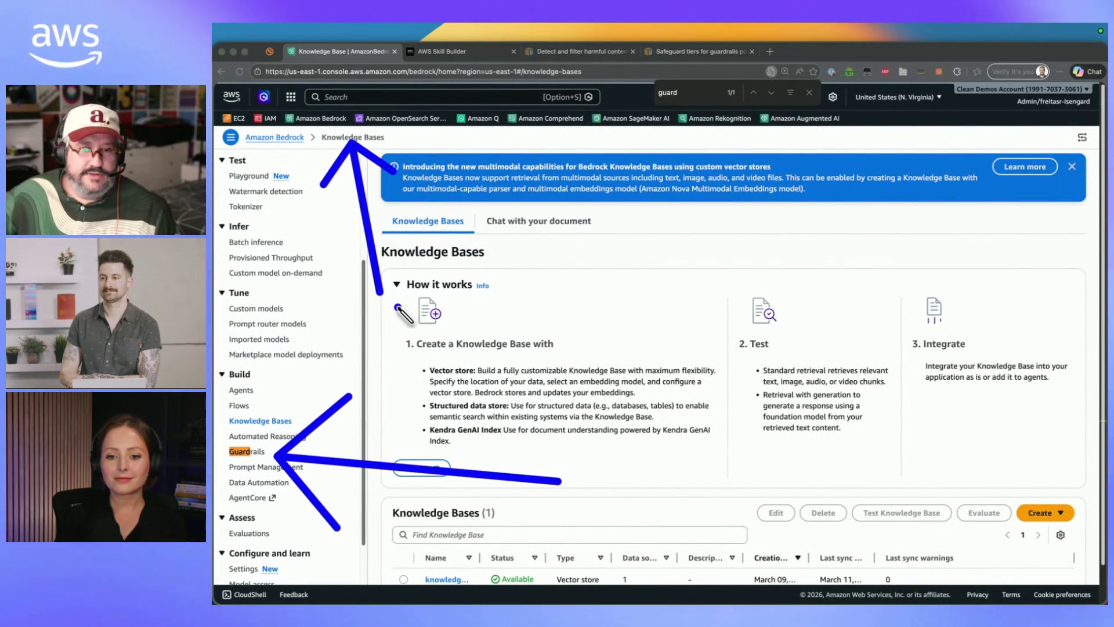
pyautogui.click(250, 452)
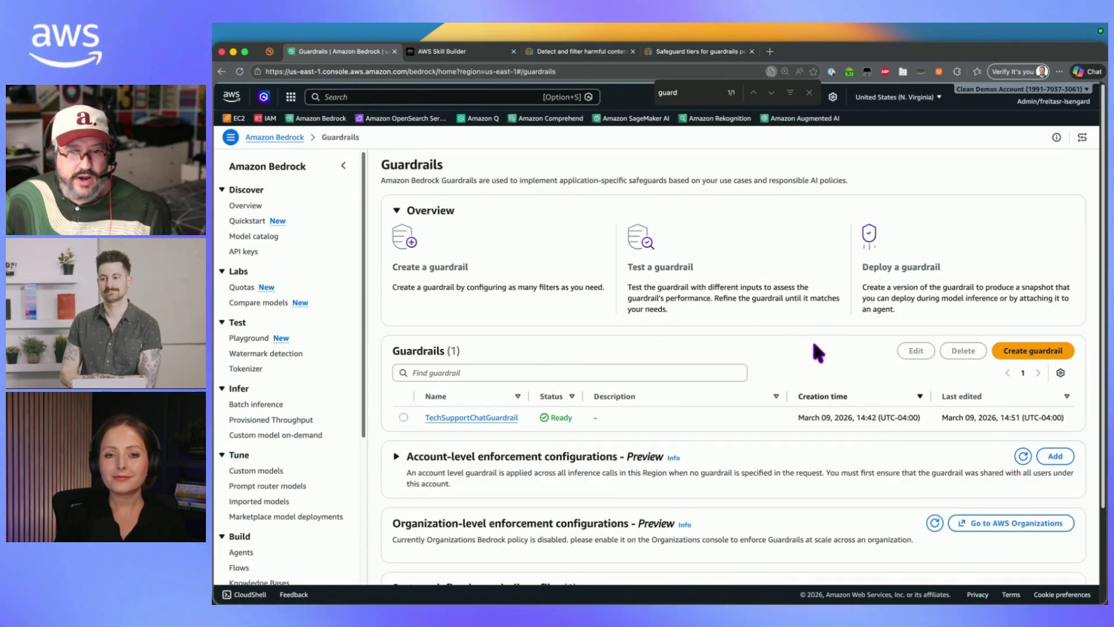
# Start a new guardrail named 'Guardrail' and continue to Configure content filters
pyautogui.click(1027, 351)
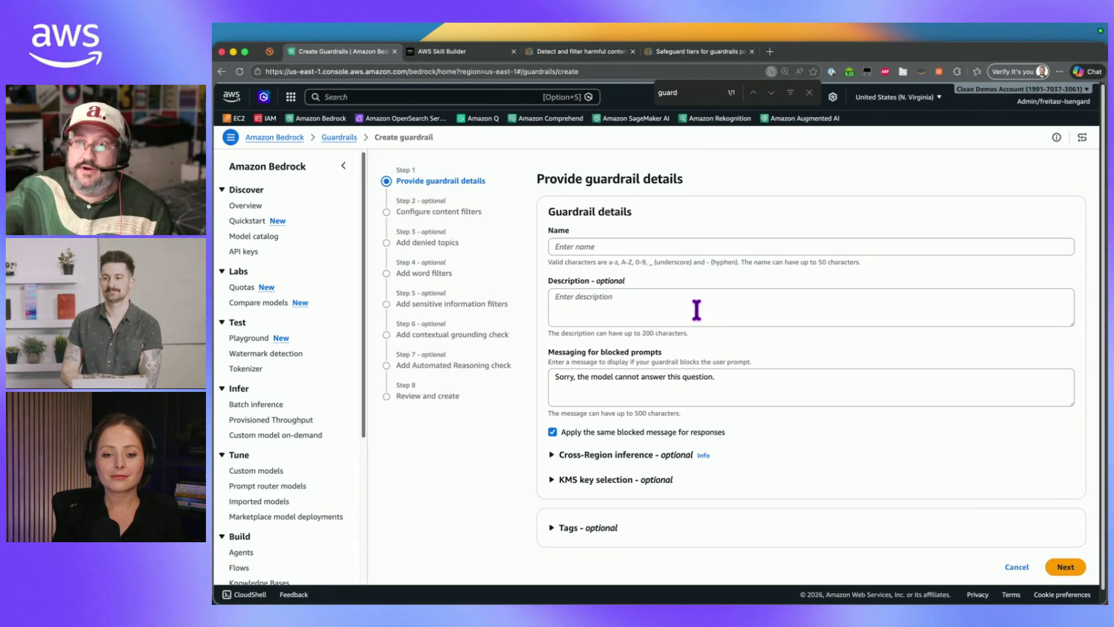
pyautogui.click(746, 247)
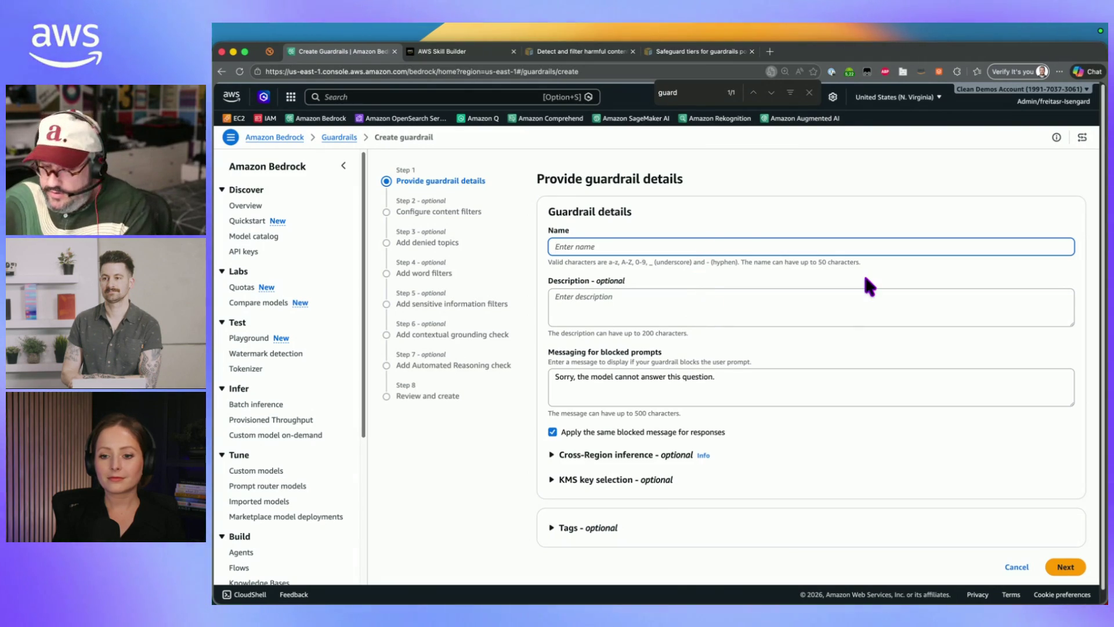
pyautogui.write('Guardrail')
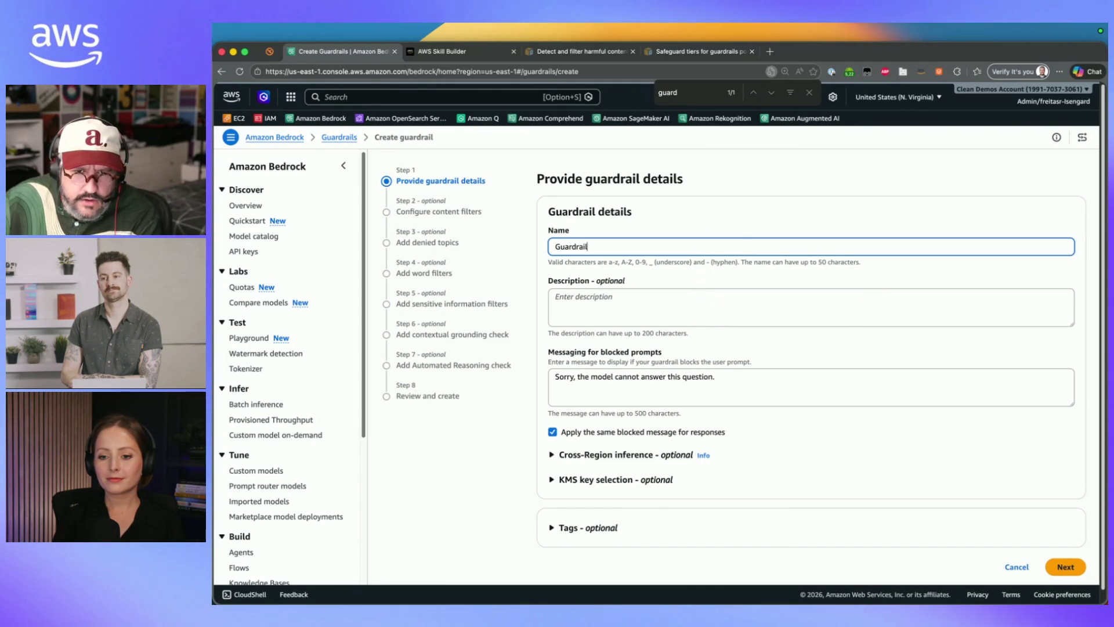
pyautogui.click(1065, 567)
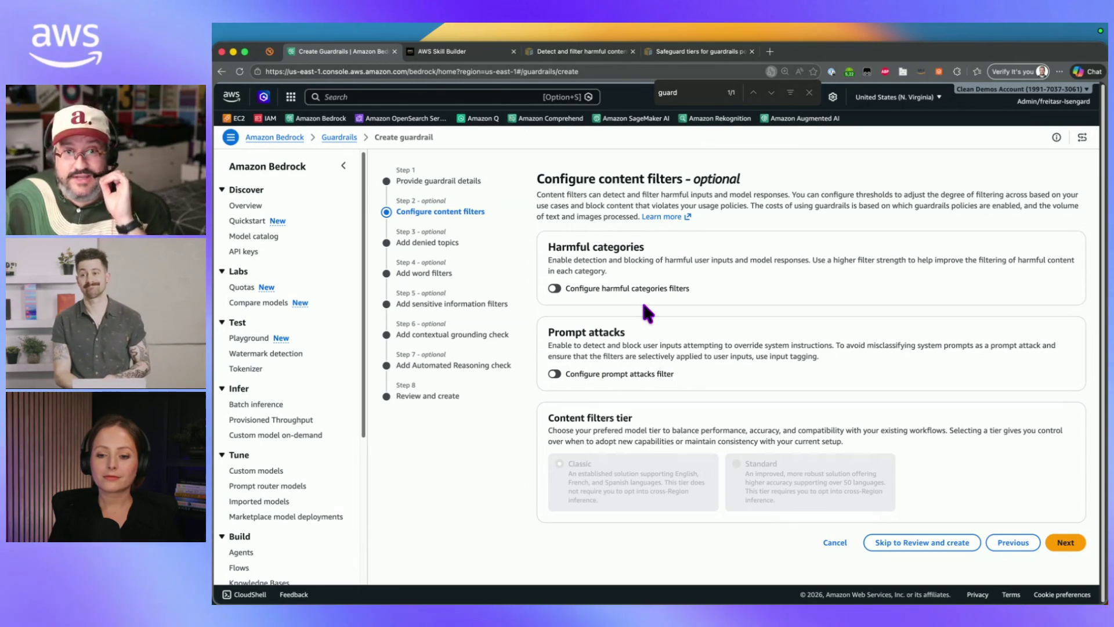
# Enable the harmful categories filters with Block at High, pointing out Sexual, Violence and Misconduct
pyautogui.click(808, 92)
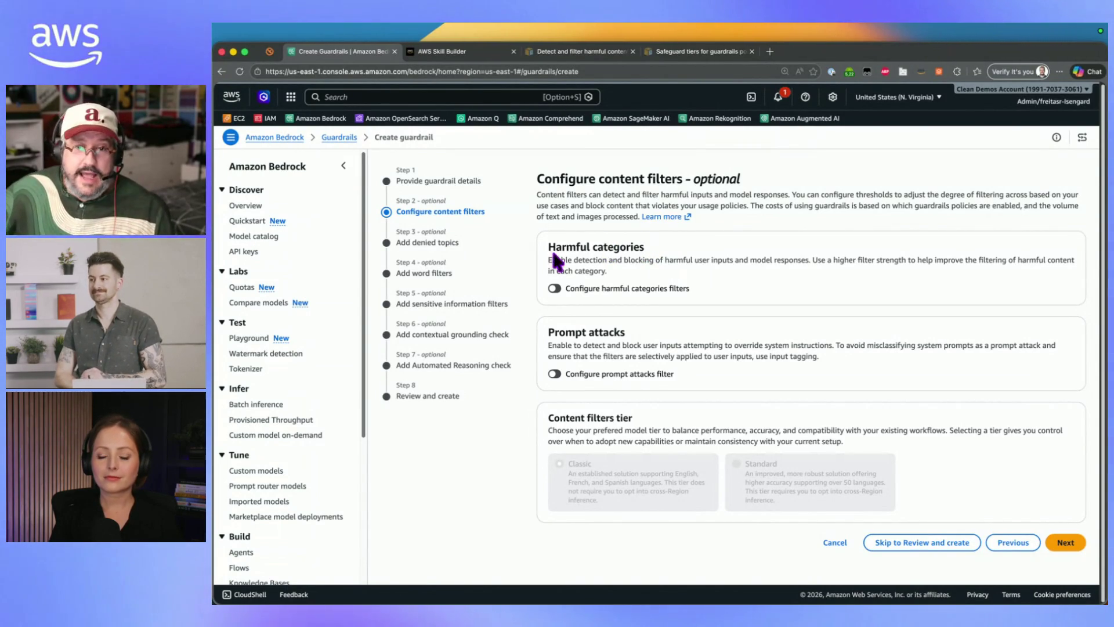
pyautogui.click(554, 289)
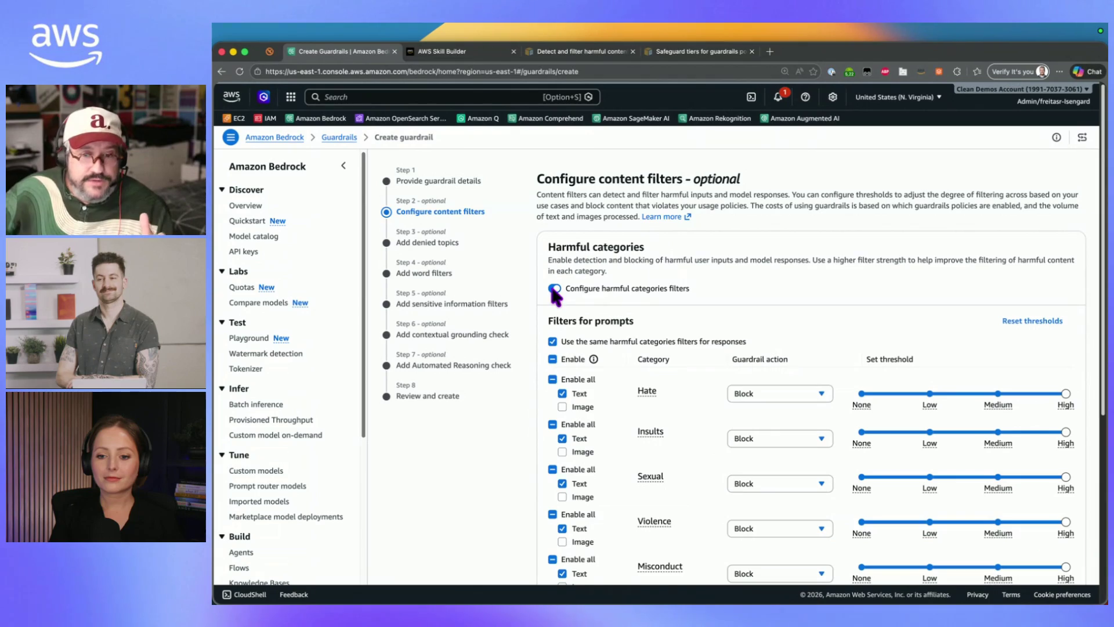
pyautogui.scroll(-1, 694, 316)
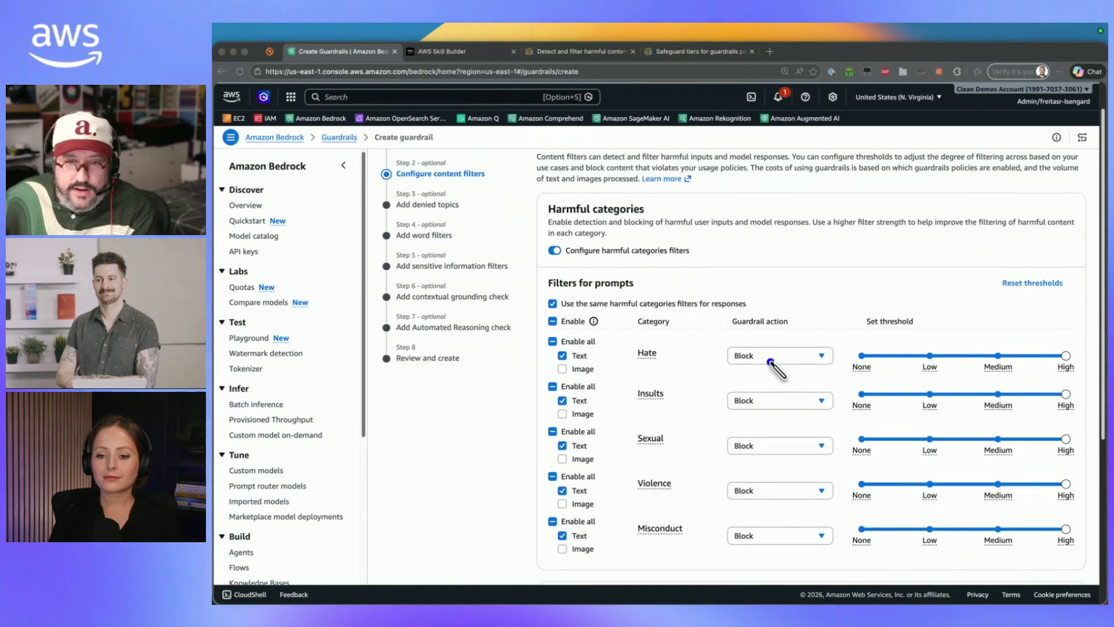
pyautogui.click(776, 363)
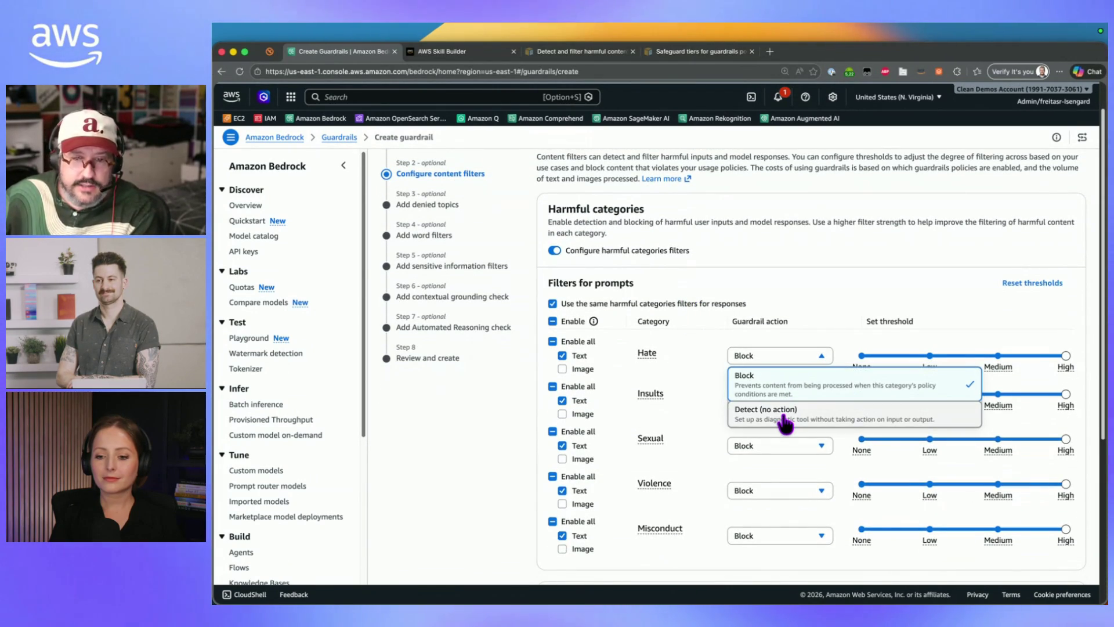
pyautogui.click(766, 382)
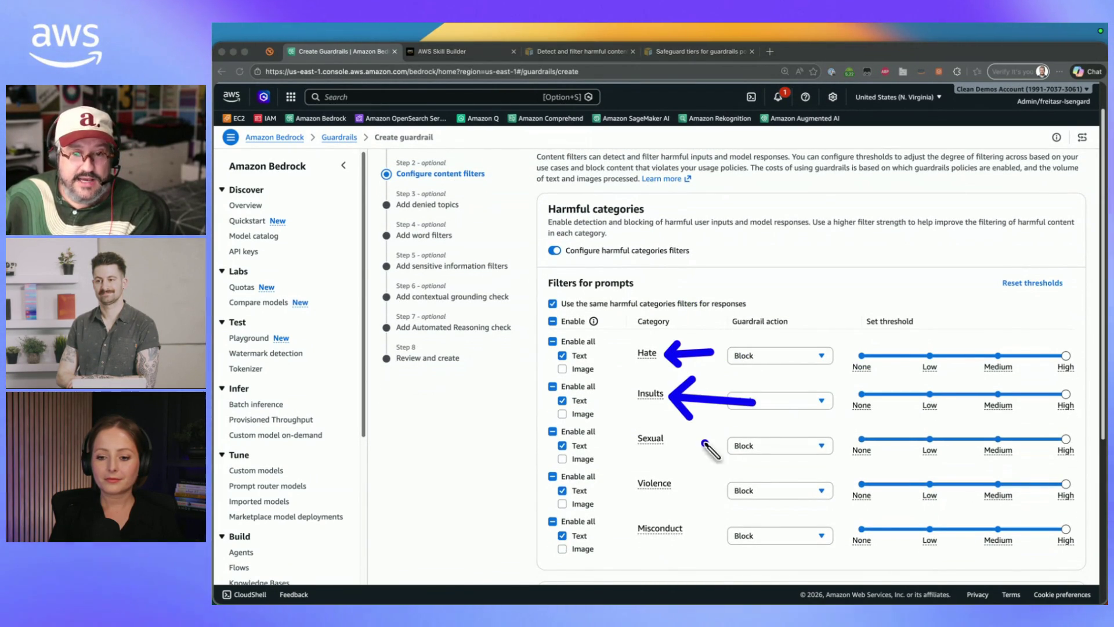
pyautogui.moveTo(705, 444); pyautogui.dragTo(688, 446)
pyautogui.moveTo(702, 493); pyautogui.dragTo(686, 491)
pyautogui.moveTo(760, 550); pyautogui.dragTo(692, 532)
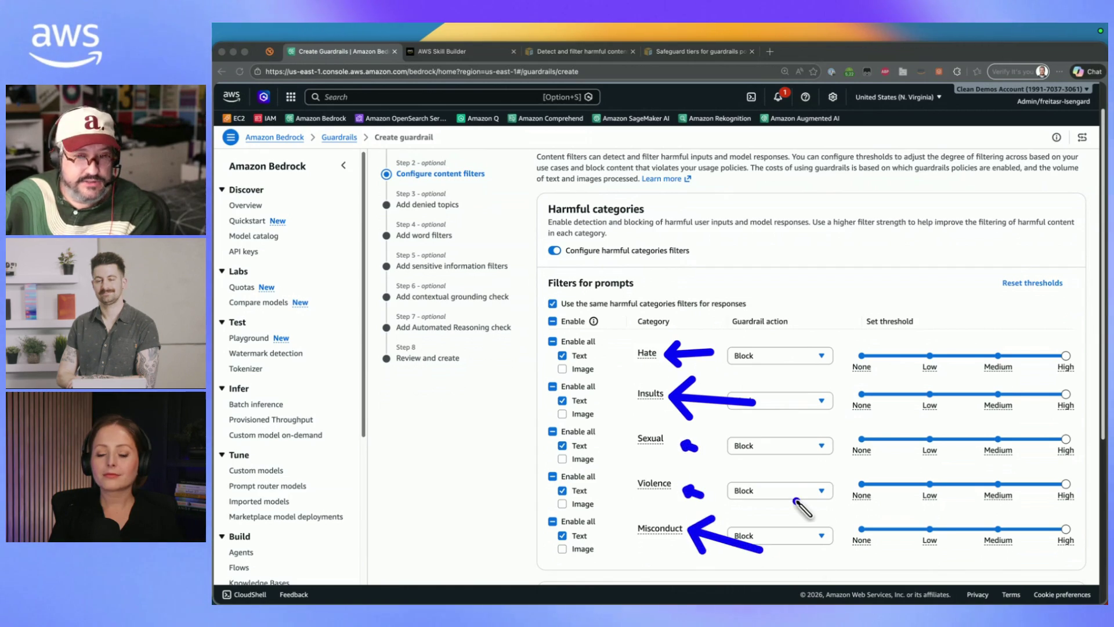
pyautogui.press('Escape')
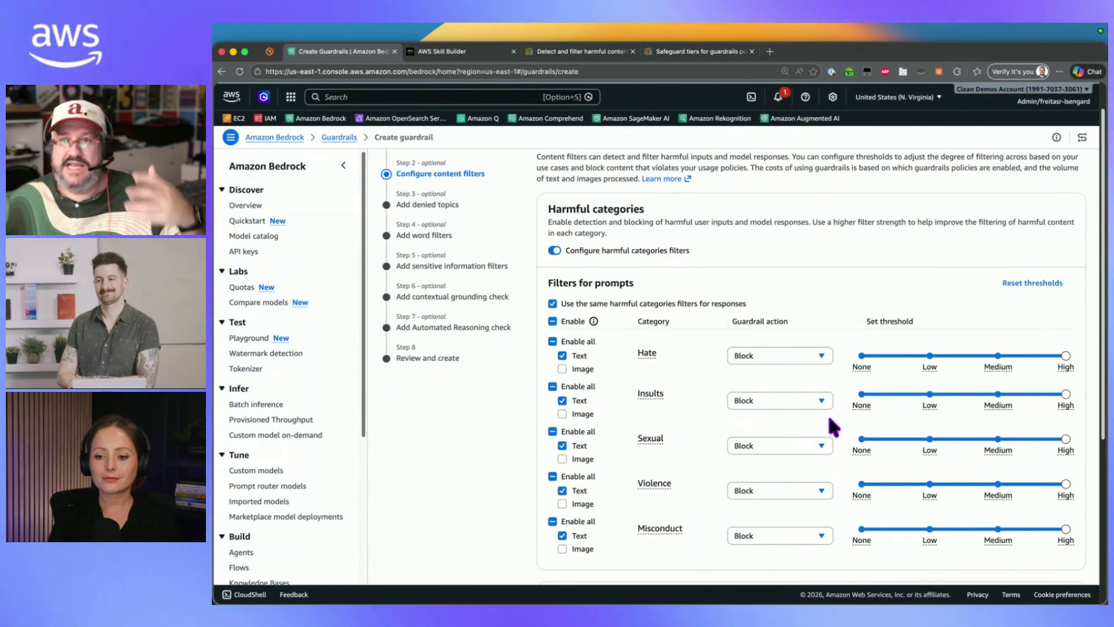
# Enable the prompt attacks filter with Block at High and continue to Add denied topics
pyautogui.scroll(-3, 760, 385)
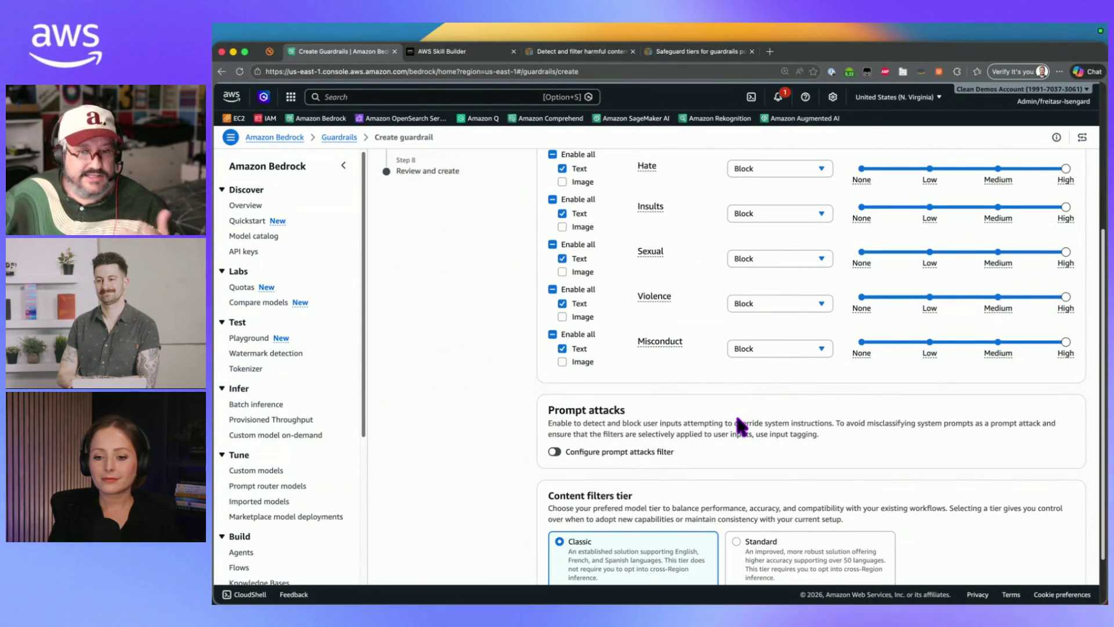
pyautogui.moveTo(623, 410); pyautogui.dragTo(519, 424)
pyautogui.click(590, 424)
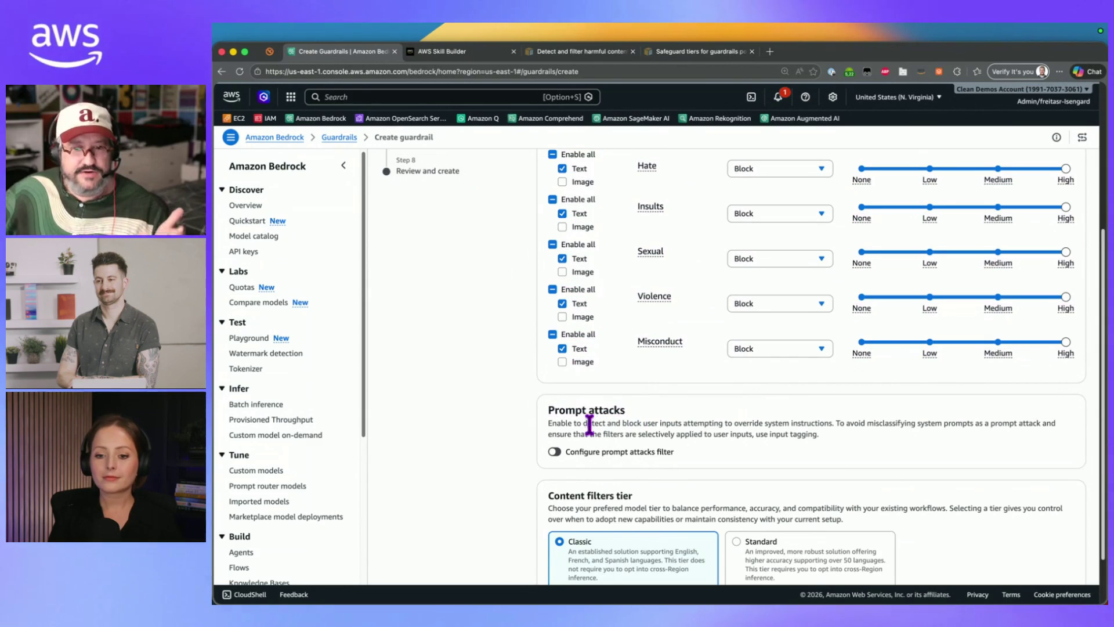
pyautogui.click(554, 451)
pyautogui.scroll(-2, 638, 452)
pyautogui.click(755, 438)
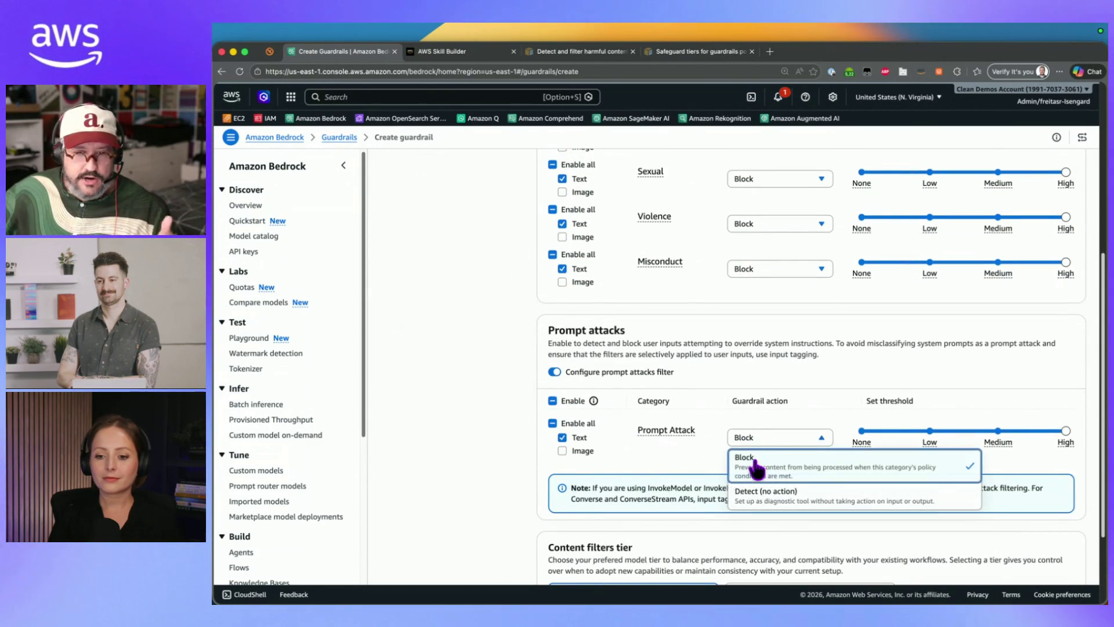
pyautogui.click(754, 465)
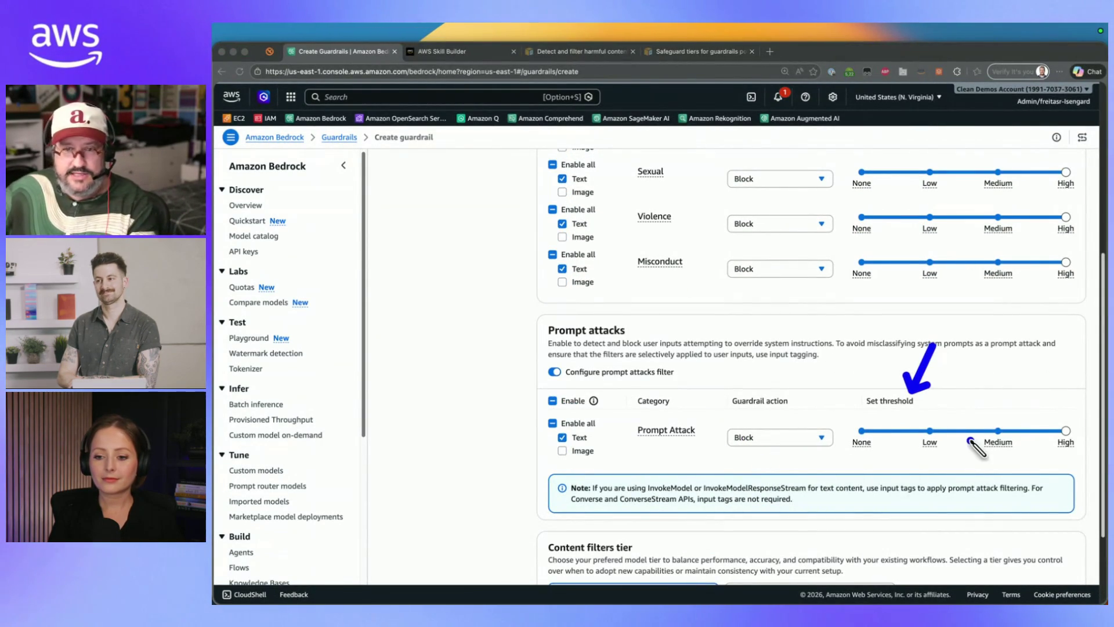
pyautogui.moveTo(1071, 461)
pyautogui.mouseDown()
pyautogui.moveTo(917, 458)
pyautogui.moveTo(1069, 430)
pyautogui.mouseUp()
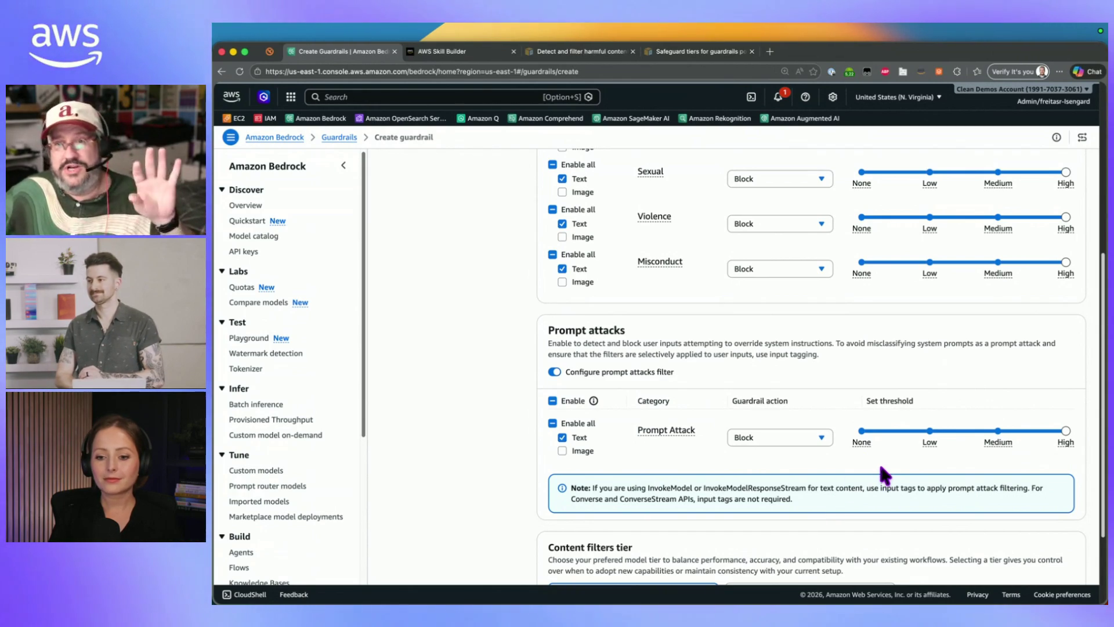
pyautogui.scroll(-2, 887, 505)
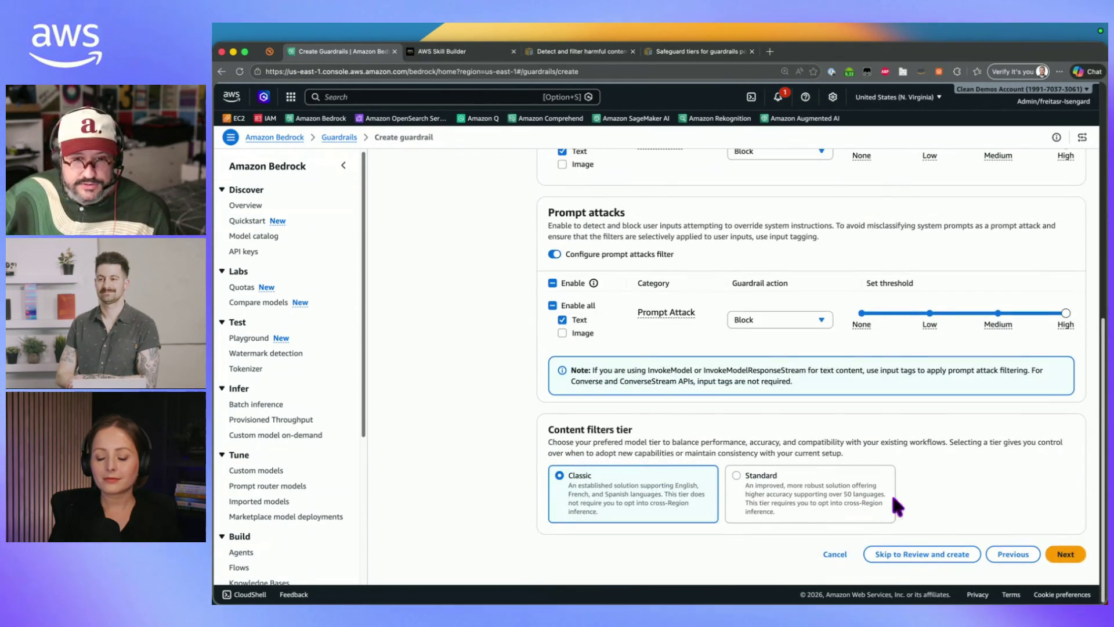
pyautogui.click(1069, 557)
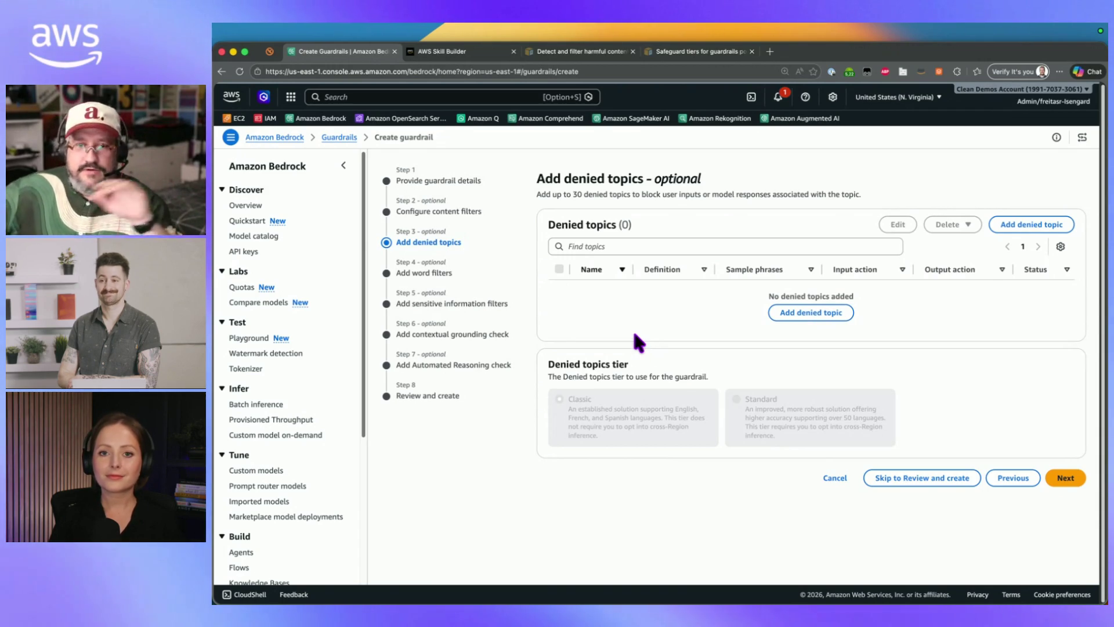
# Skip denied topics and enable Filter profanity, blocking profane input and output
pyautogui.click(1057, 479)
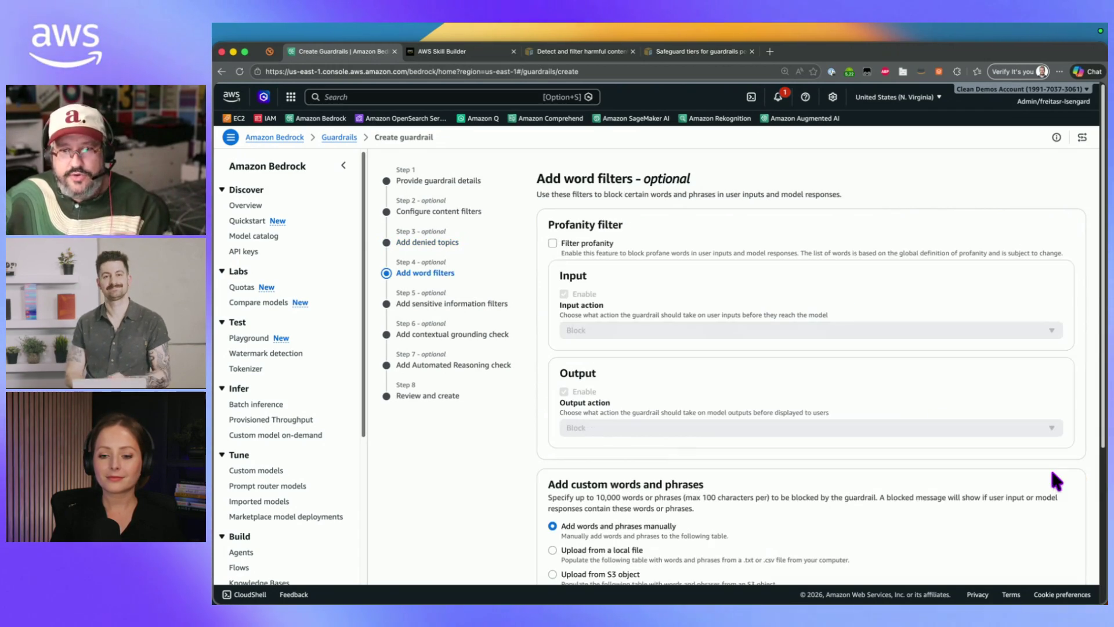
pyautogui.click(552, 243)
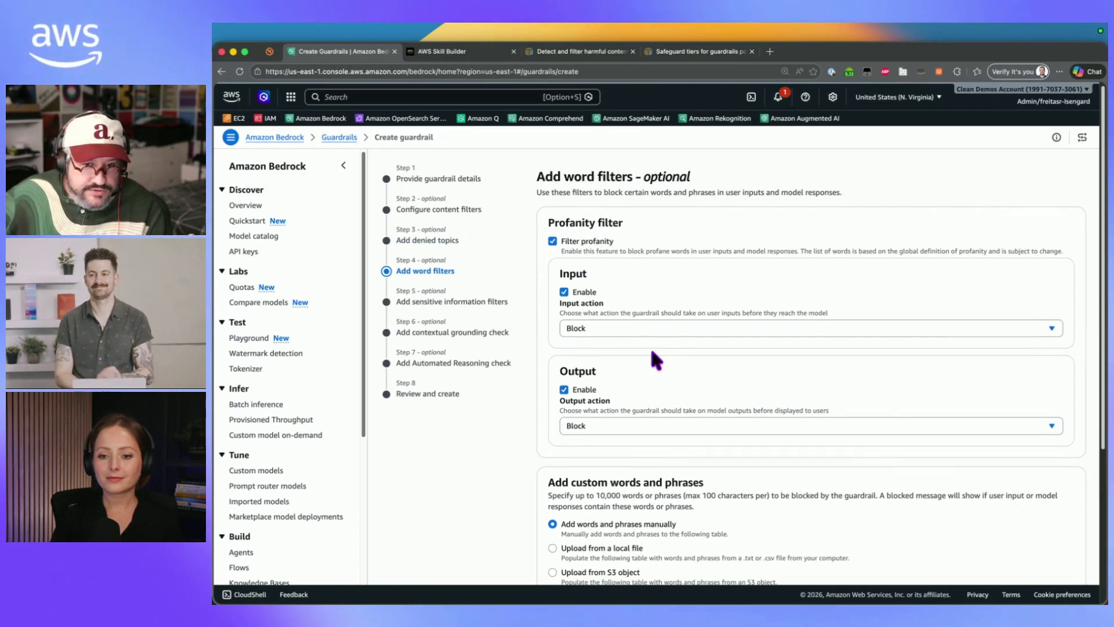
pyautogui.scroll(-2, 587, 307)
pyautogui.moveTo(554, 375); pyautogui.dragTo(714, 377)
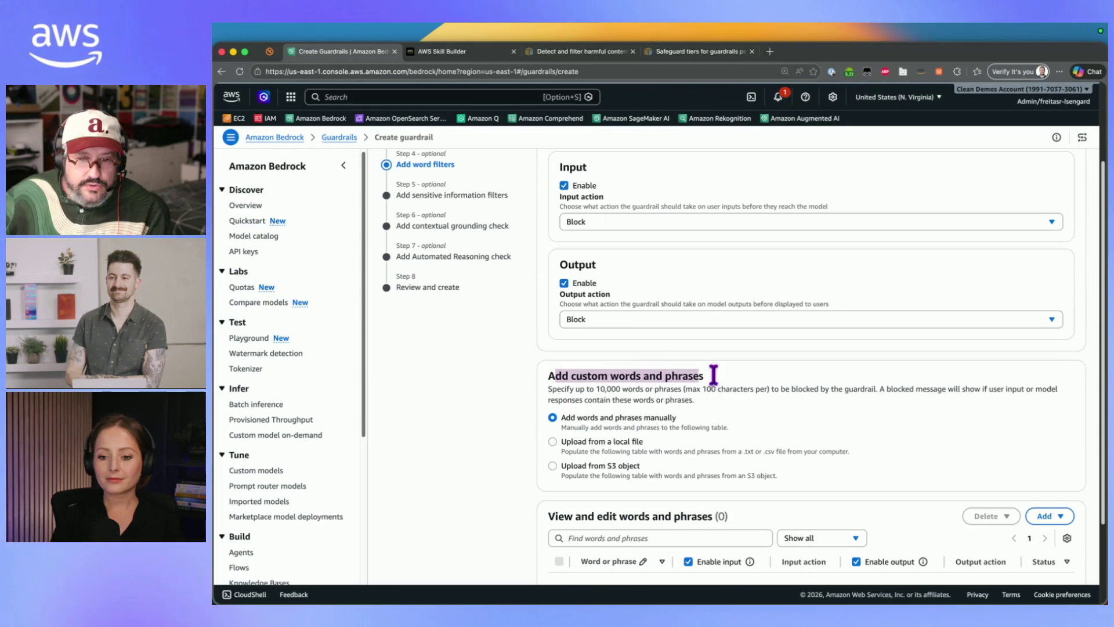
pyautogui.click(790, 380)
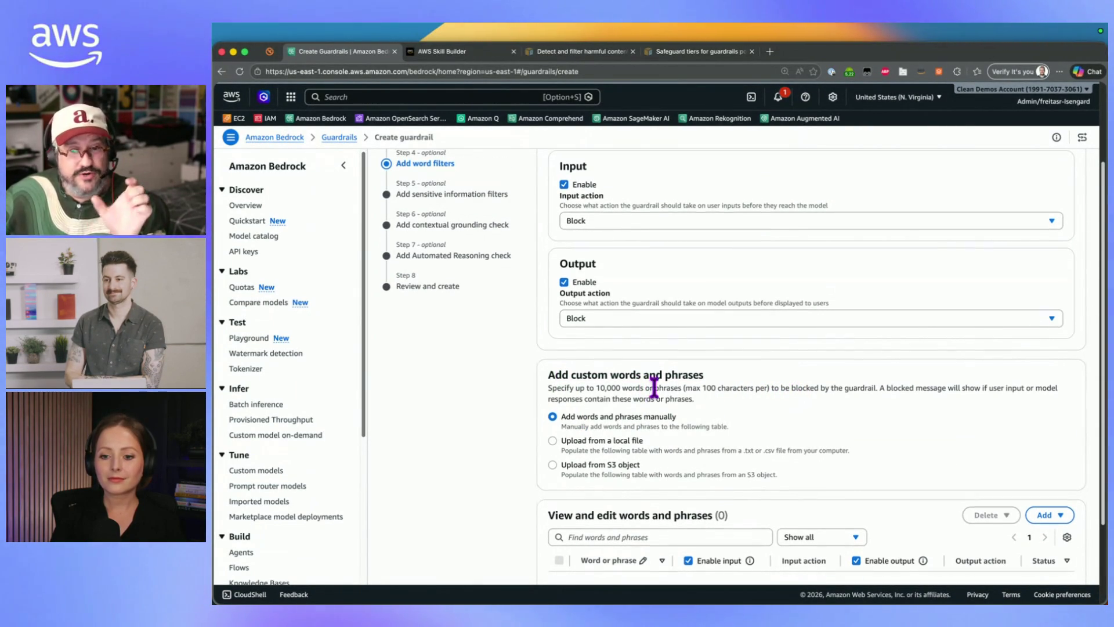
pyautogui.scroll(-3, 652, 390)
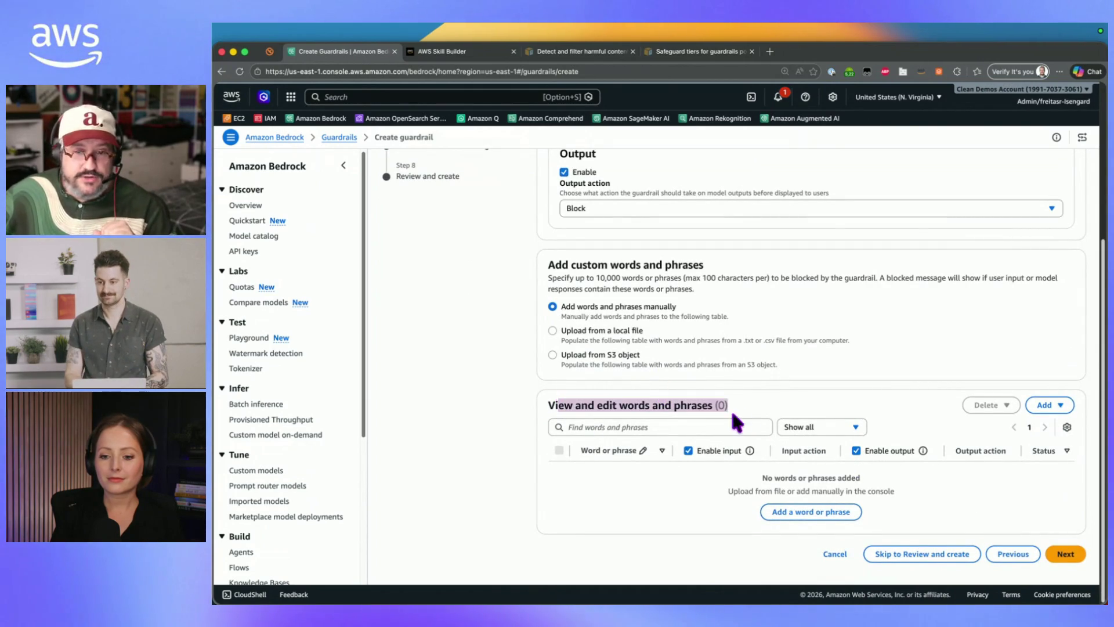
# Add all 31 PII types set to Block in the sensitive information filters
pyautogui.click(1064, 553)
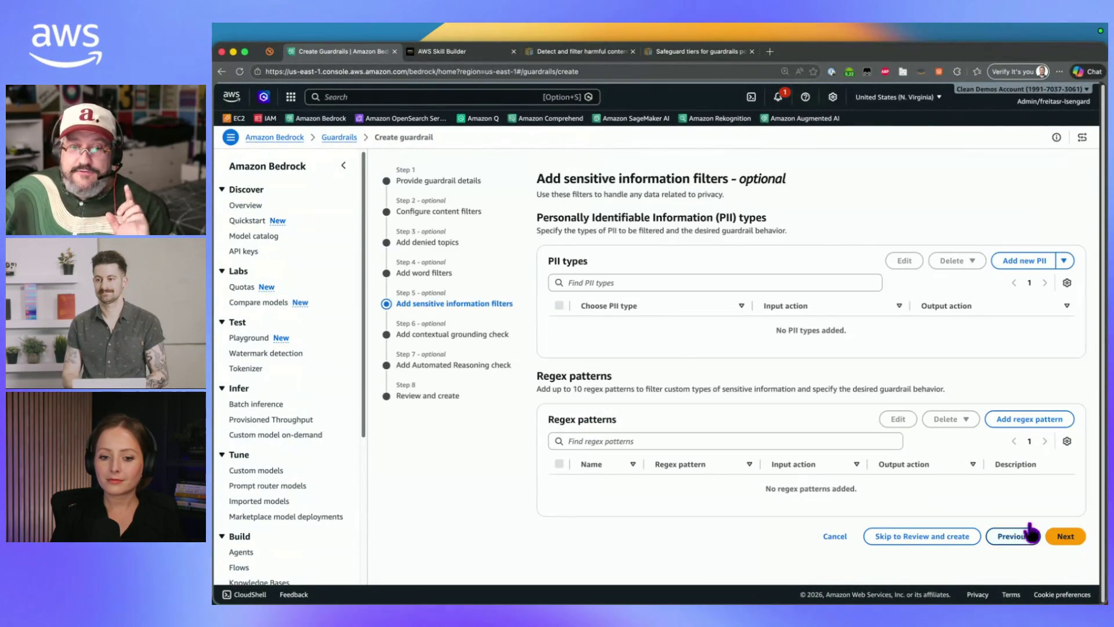
pyautogui.click(1065, 261)
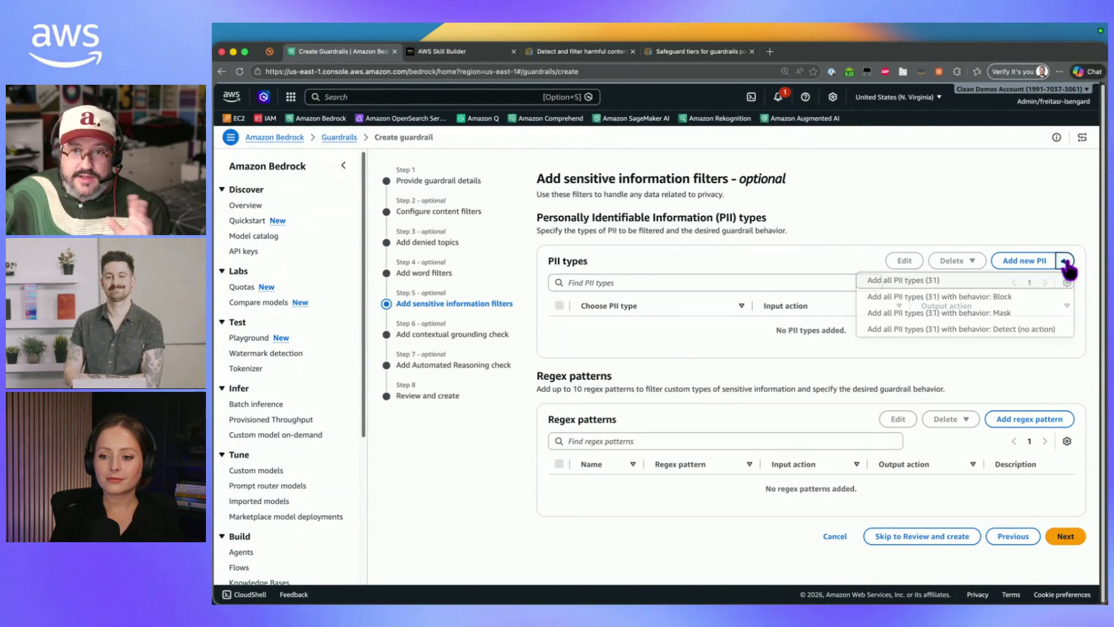
pyautogui.click(1009, 296)
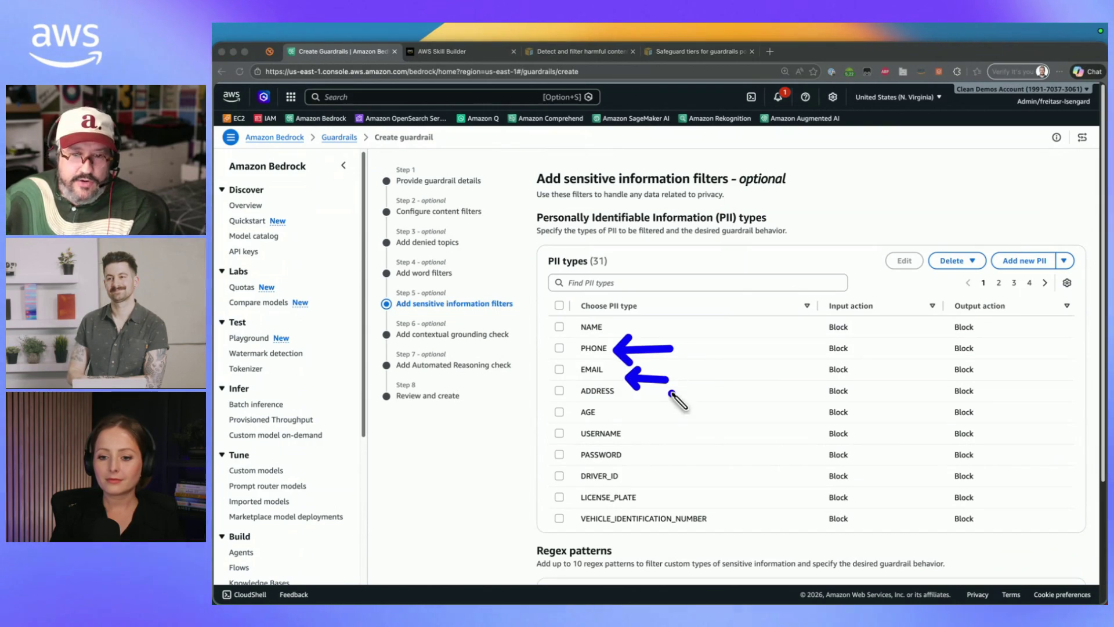
pyautogui.moveTo(671, 387); pyautogui.dragTo(636, 387)
pyautogui.moveTo(702, 458); pyautogui.dragTo(638, 455)
pyautogui.moveTo(777, 458); pyautogui.dragTo(719, 459)
pyautogui.press('Escape')
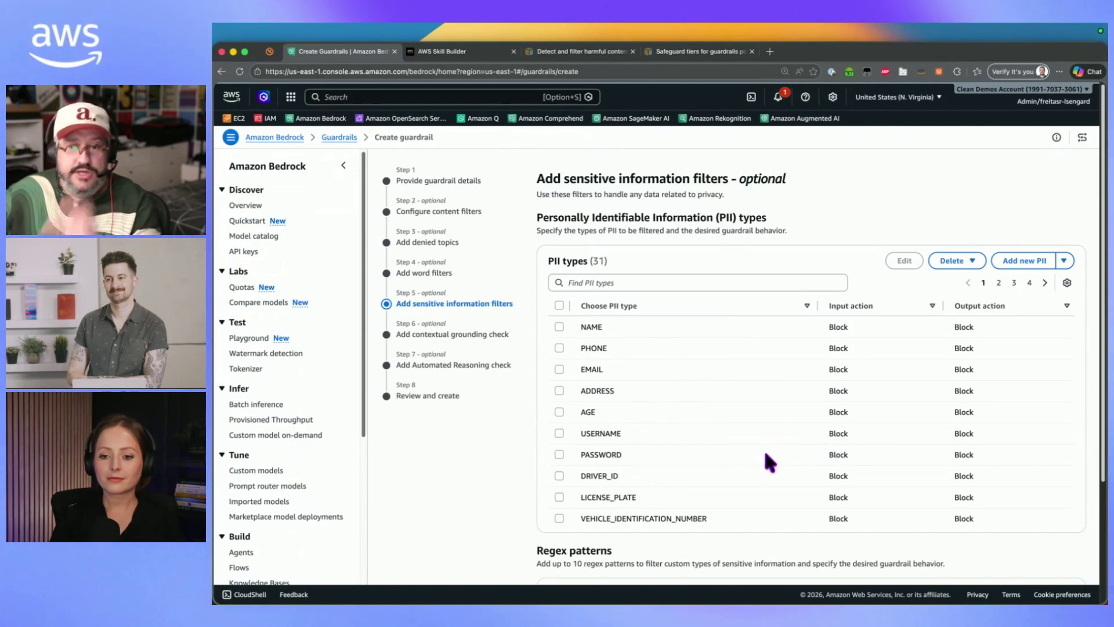
pyautogui.scroll(-3, 769, 461)
# Skip contextual grounding and Automated Reasoning, review, and create the guardrail
pyautogui.click(1065, 552)
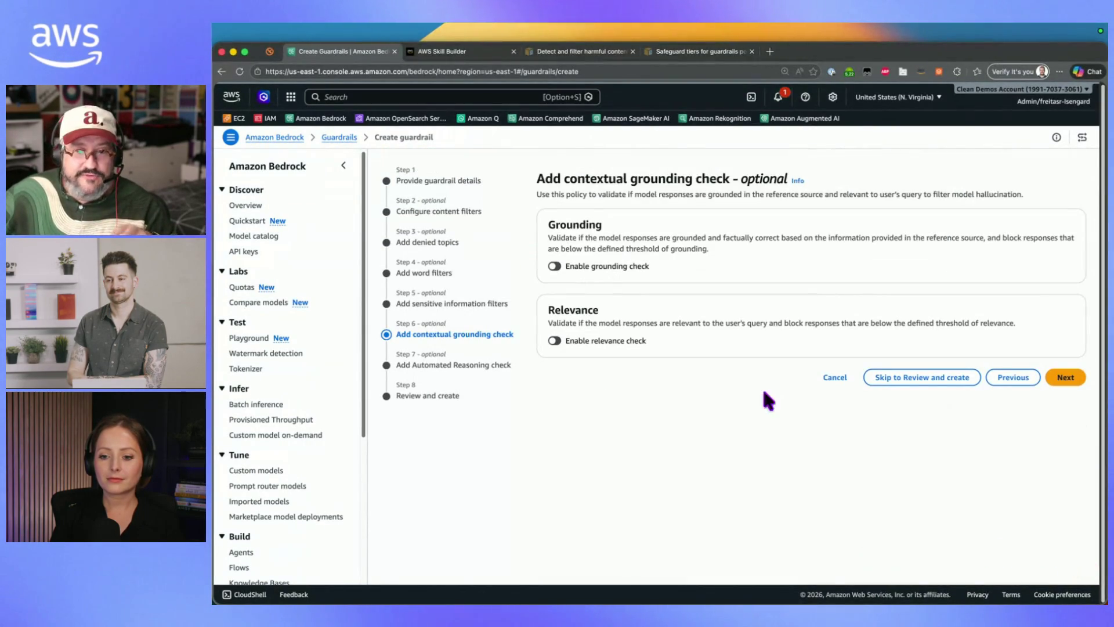
pyautogui.click(1065, 378)
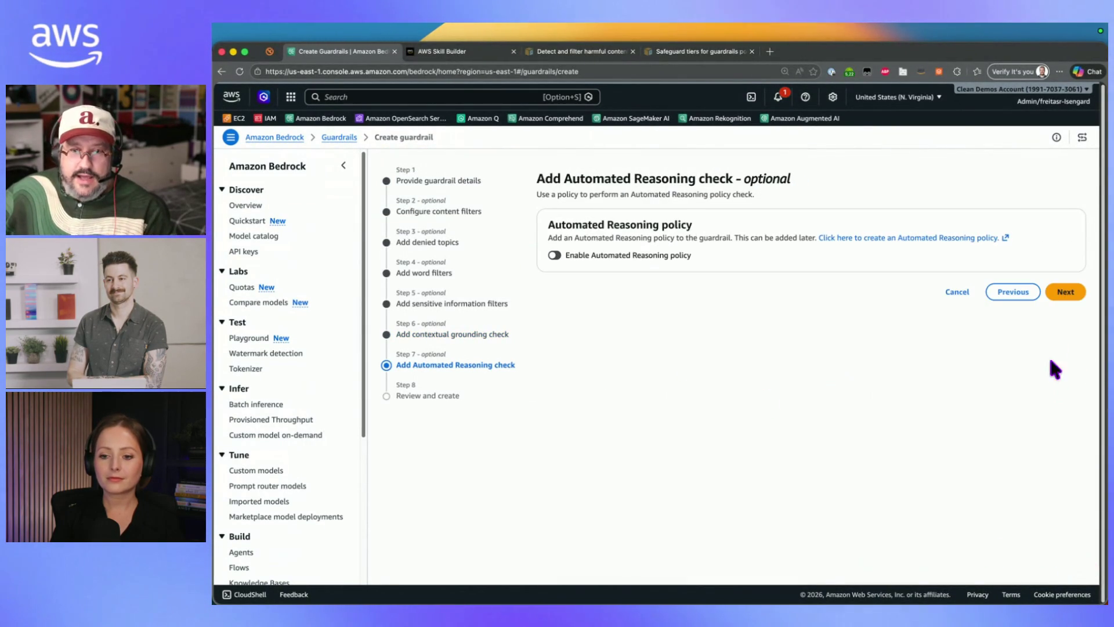
pyautogui.click(1065, 292)
pyautogui.scroll(-15, 929, 497)
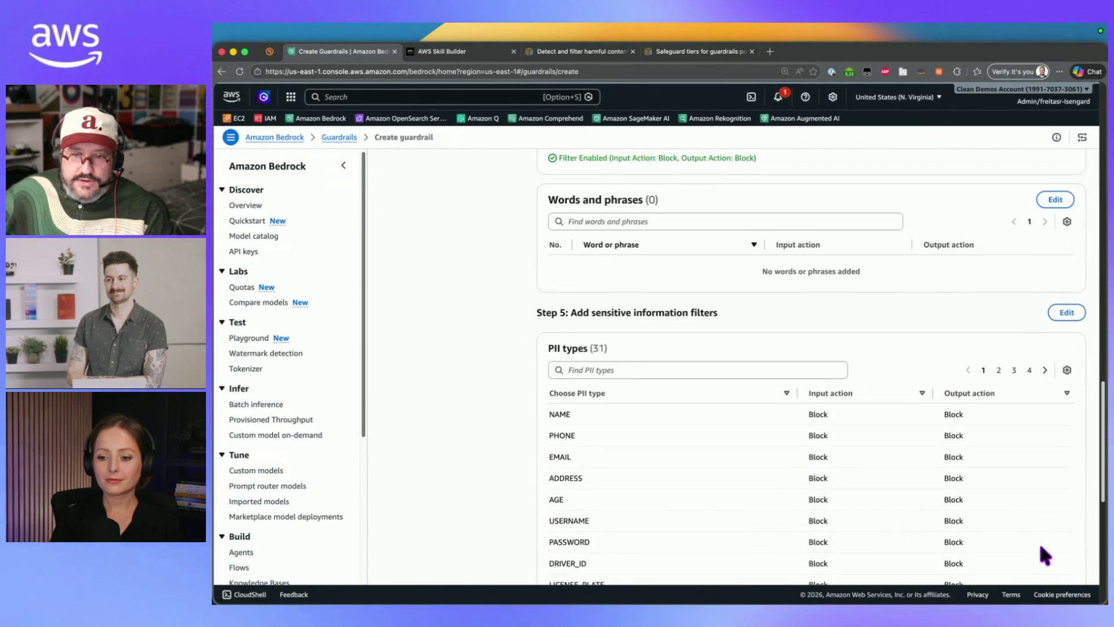
pyautogui.scroll(-10, 1039, 543)
pyautogui.click(1064, 552)
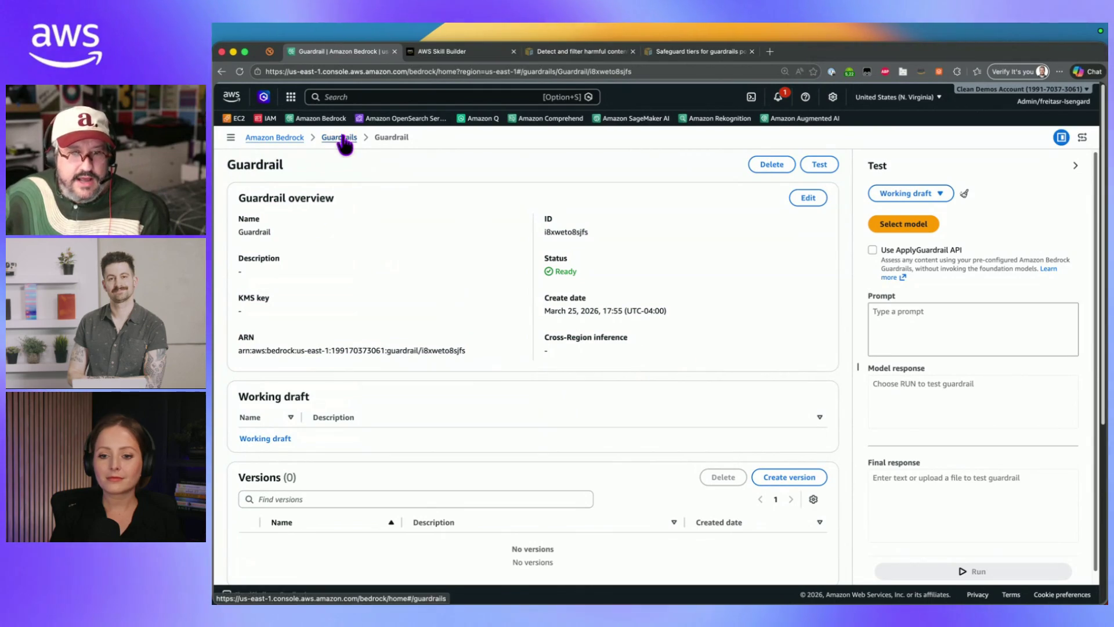
# Open the TechHaven-ChatBot agent from the Bedrock Agents list for editing in Agent Builder
pyautogui.click(274, 138)
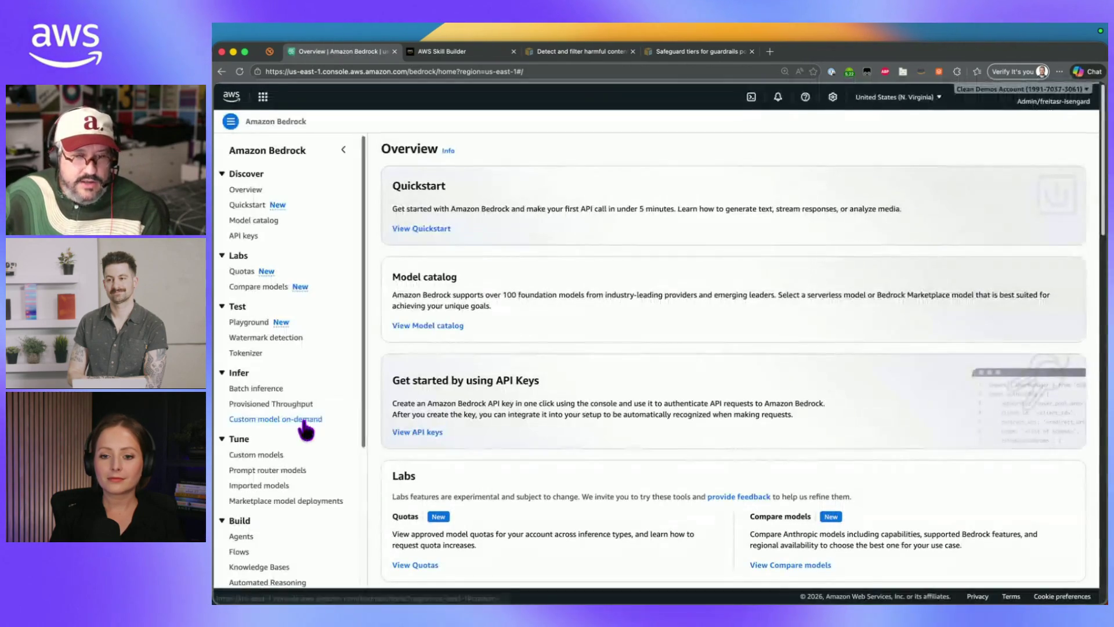
pyautogui.scroll(-1, 273, 493)
pyautogui.click(247, 489)
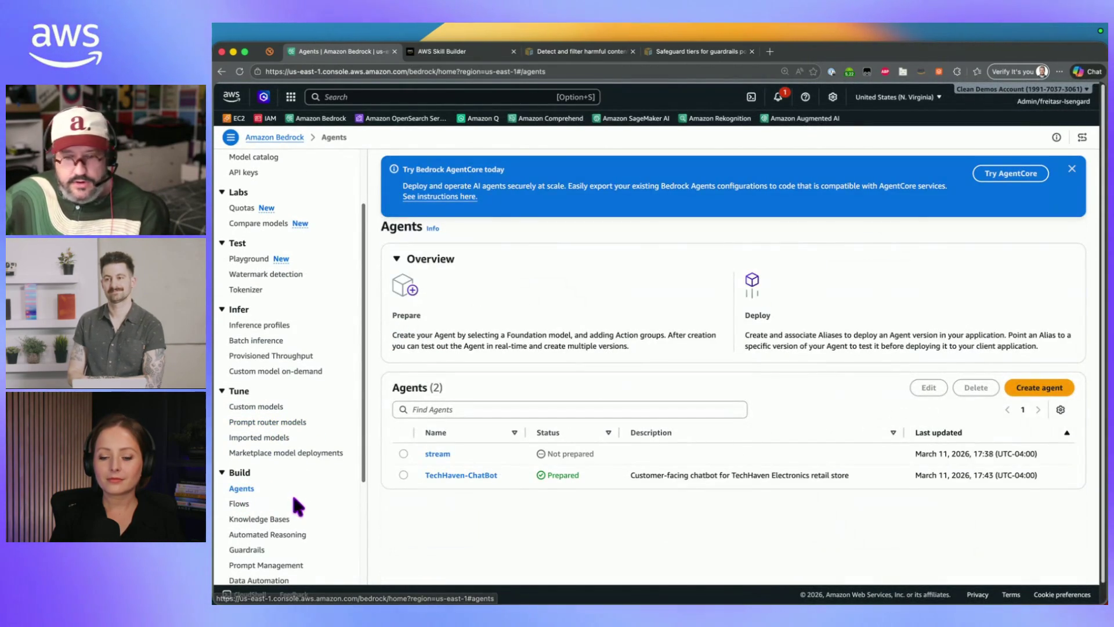
pyautogui.click(444, 476)
pyautogui.scroll(-3, 705, 493)
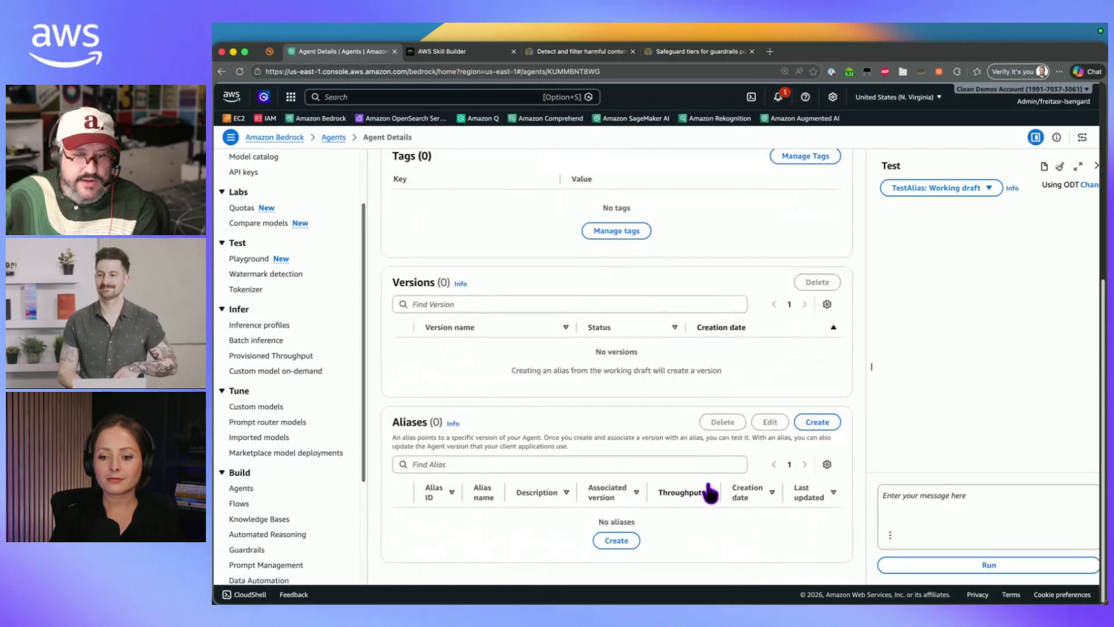
pyautogui.scroll(7, 712, 490)
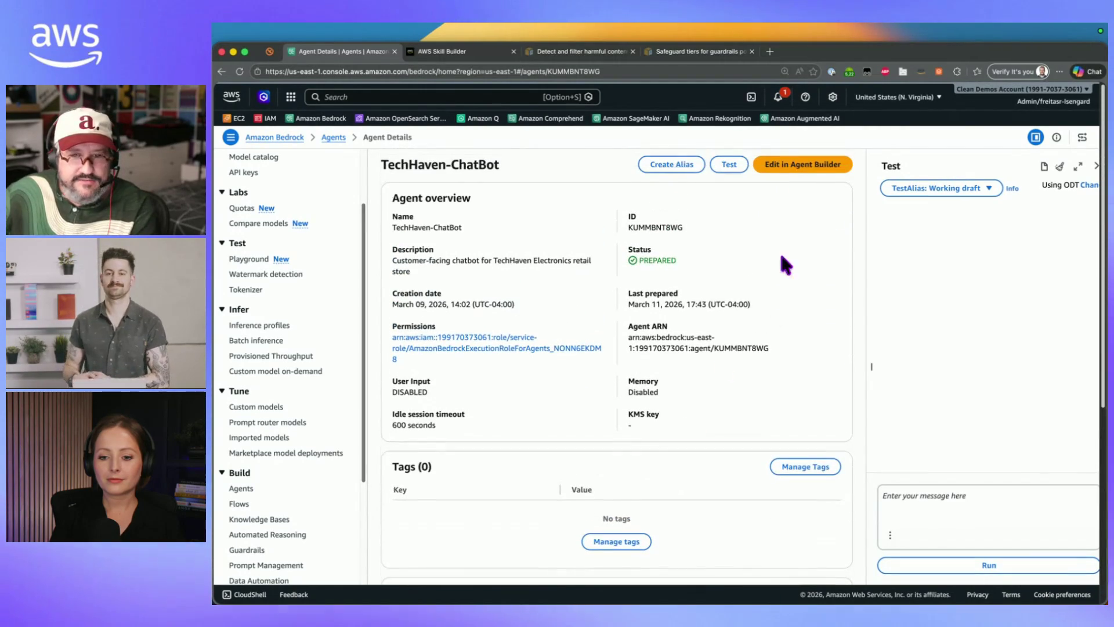
pyautogui.click(800, 167)
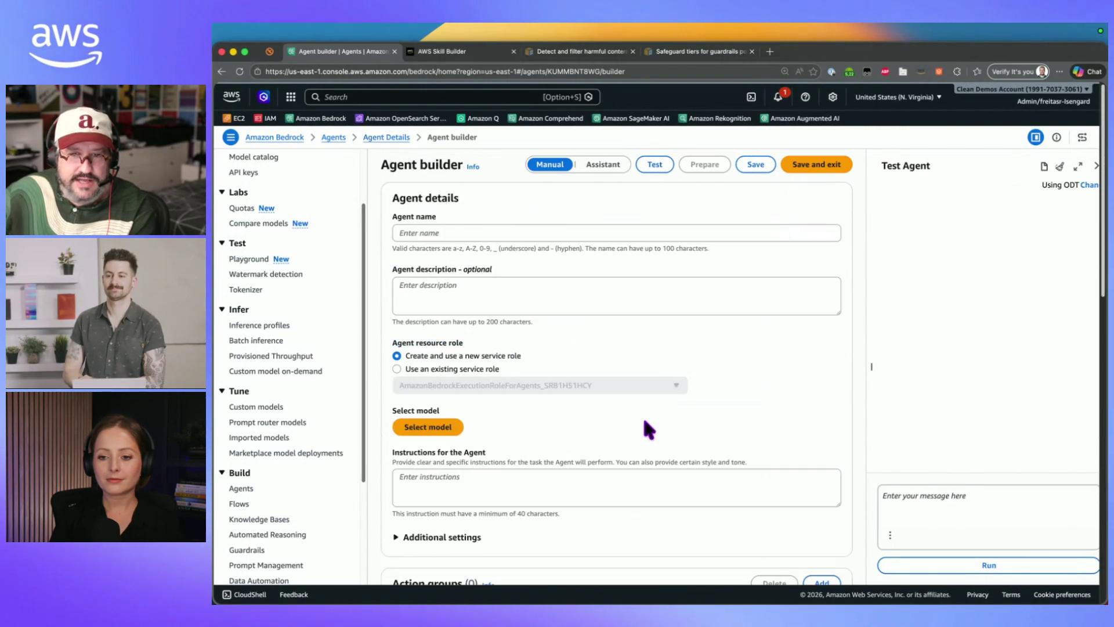
# Select 'Guardrail' in the agent's guardrail details and save and exit the agent
pyautogui.scroll(-3, 640, 412)
pyautogui.scroll(-10, 641, 412)
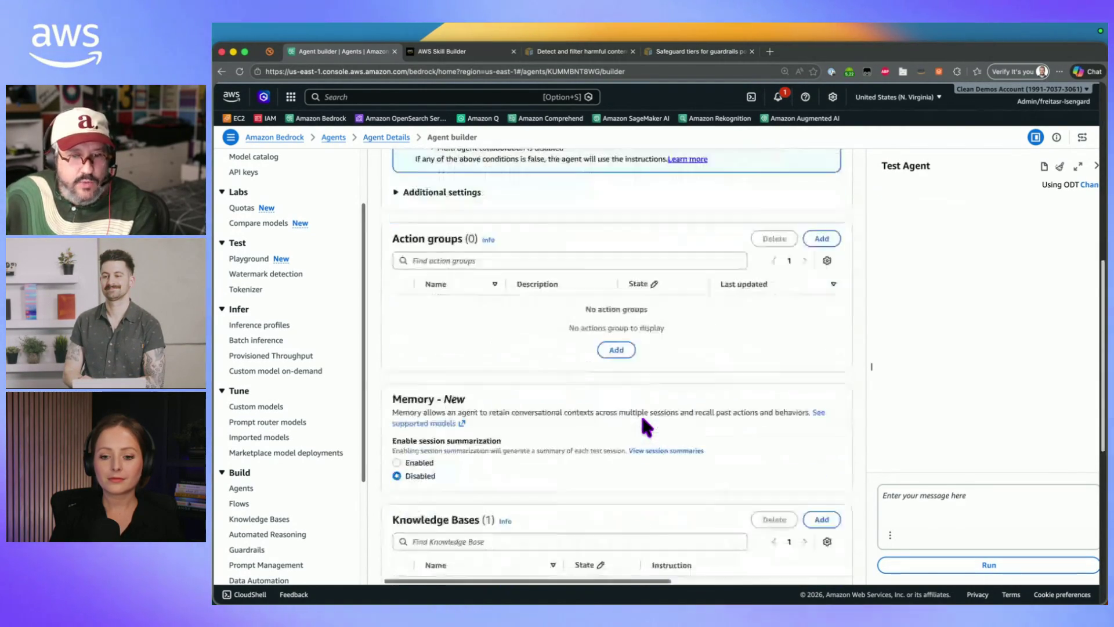
pyautogui.scroll(2, 637, 416)
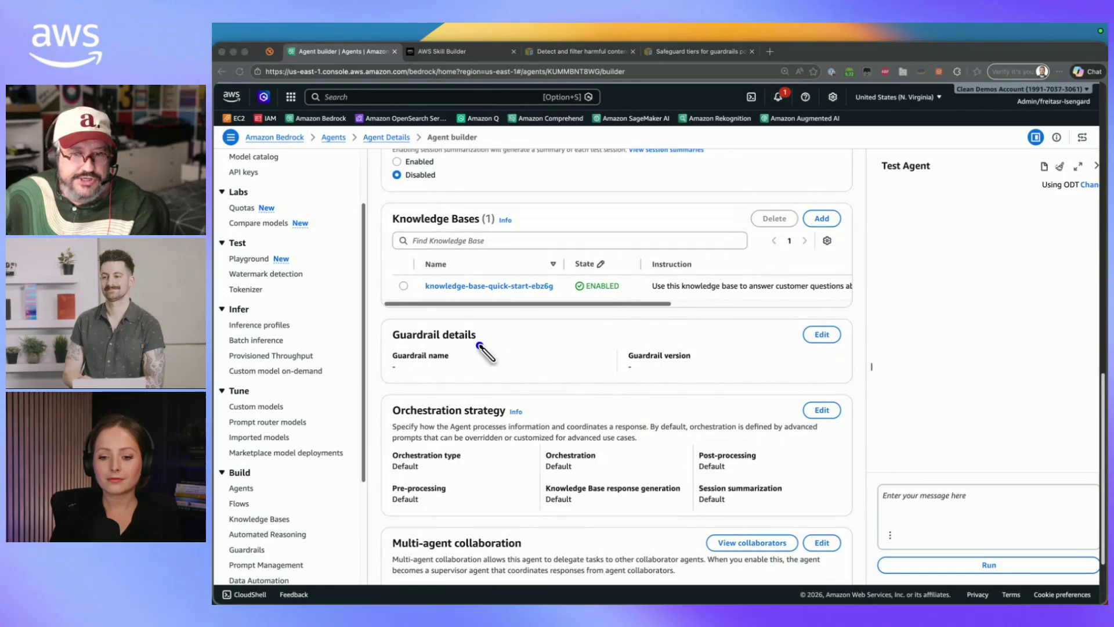
pyautogui.moveTo(620, 328); pyautogui.dragTo(479, 347)
pyautogui.click(821, 334)
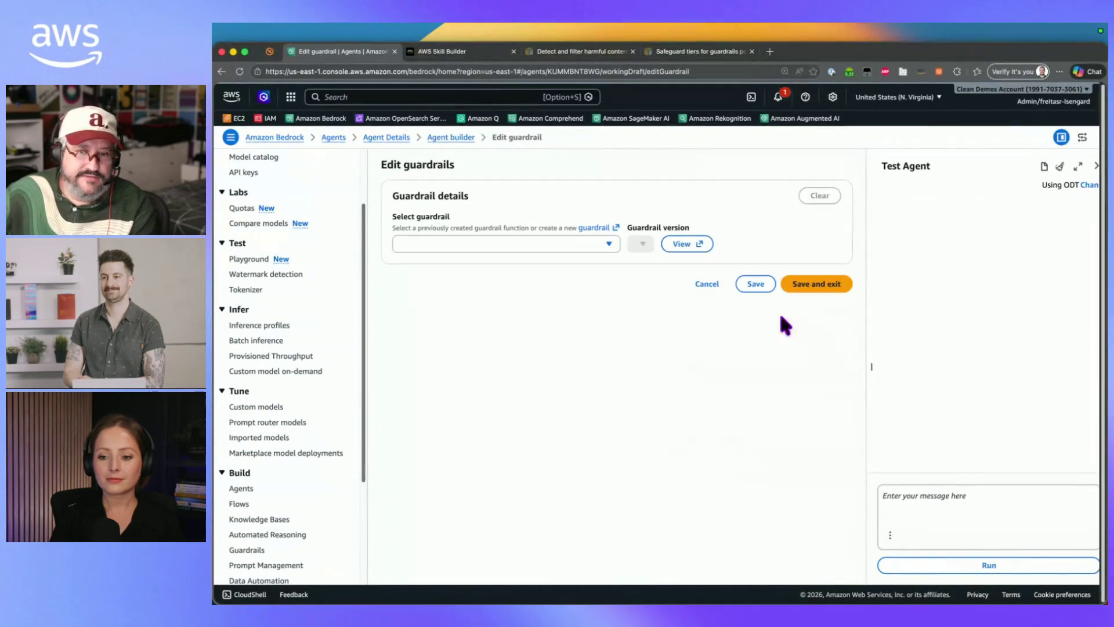
pyautogui.click(441, 245)
pyautogui.click(438, 268)
pyautogui.click(816, 283)
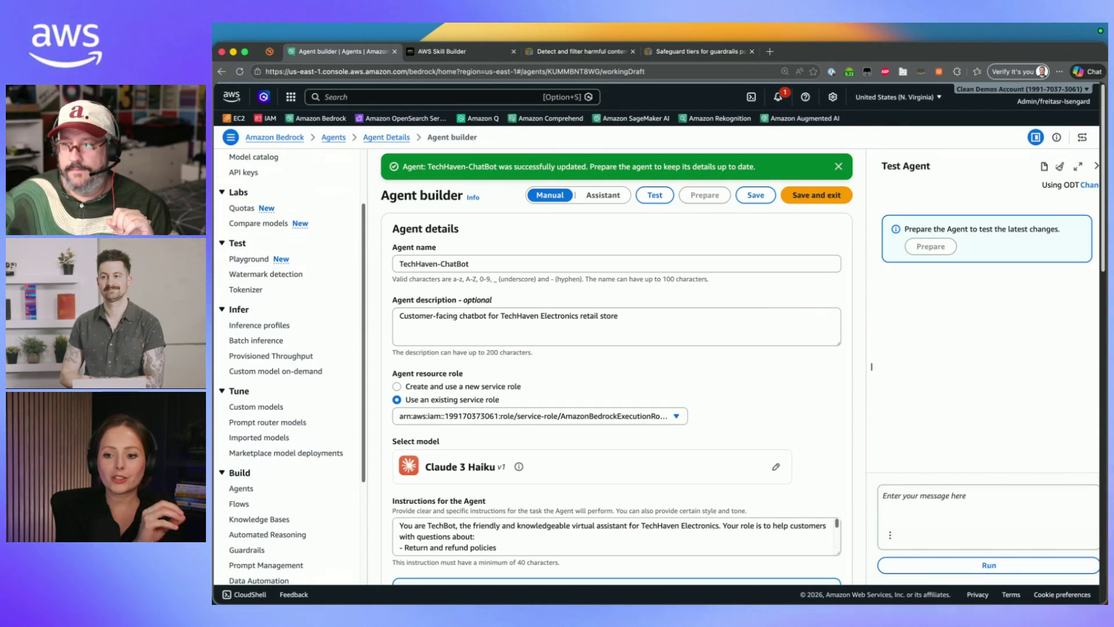
pyautogui.click(450, 51)
pyautogui.hotkey('ctrl', 'Up')
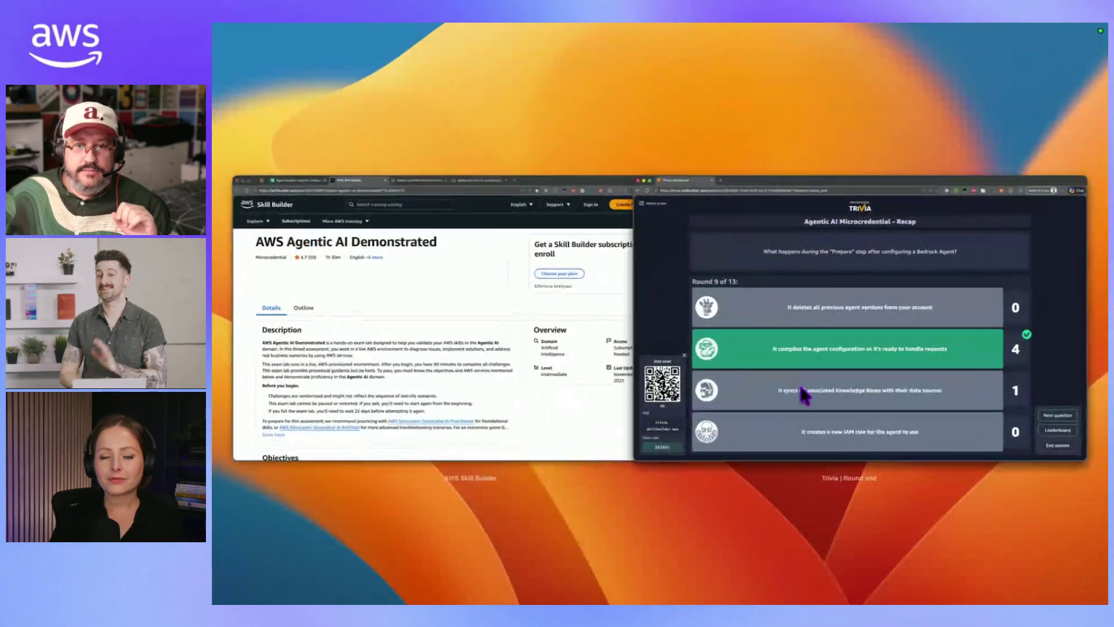
# Show round 10 on Guardrails' primary purpose, then end the timer: all 5 players answered correctly
pyautogui.click(799, 382)
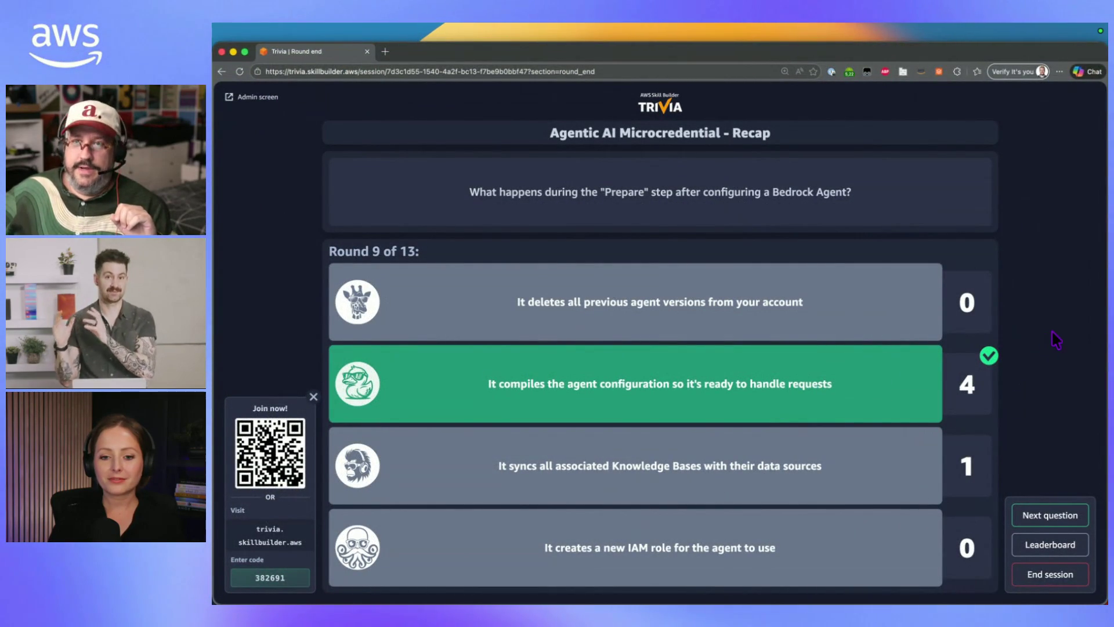
pyautogui.click(1038, 521)
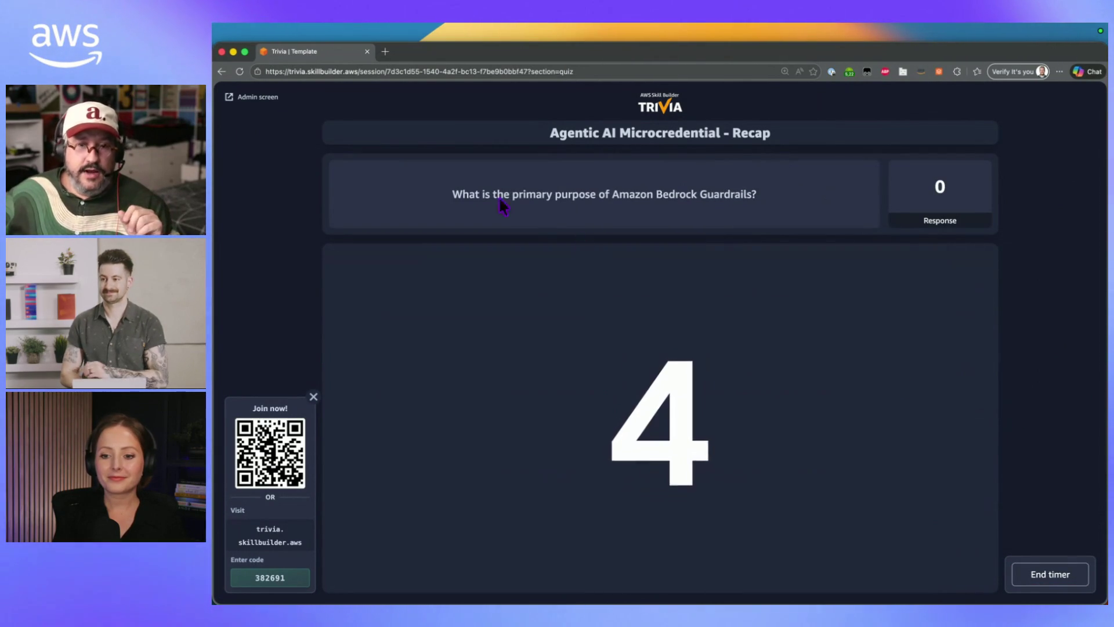
pyautogui.moveTo(485, 196); pyautogui.dragTo(801, 224)
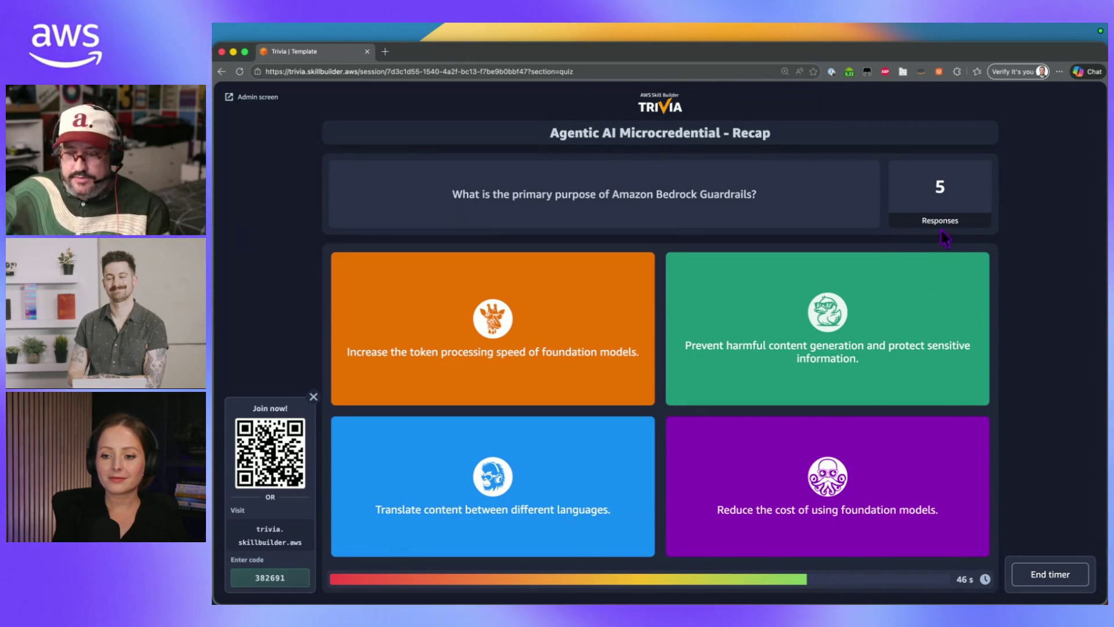
pyautogui.click(1050, 574)
pyautogui.click(699, 375)
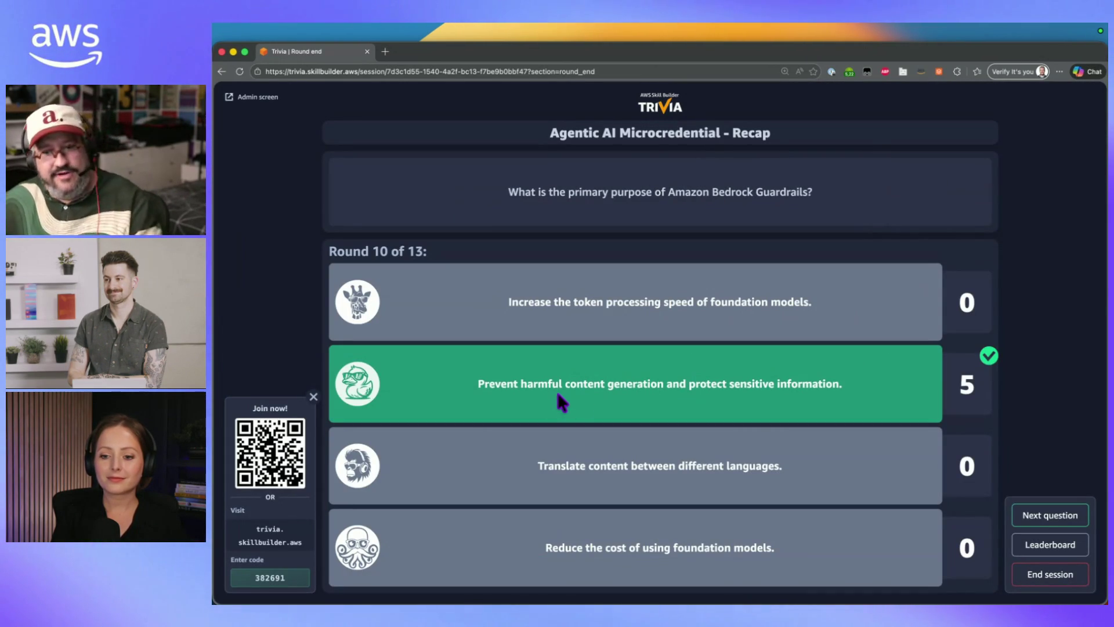
# Show round 11 on protecting PII and end its timer, revealing Sensitive information filters as correct
pyautogui.click(1051, 513)
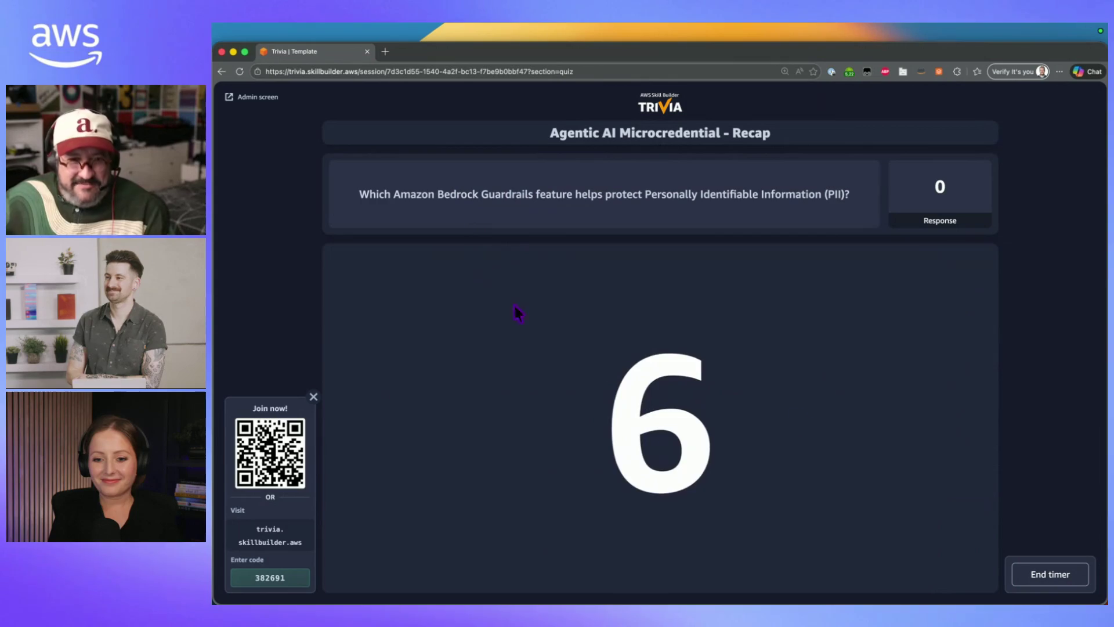
pyautogui.moveTo(382, 202)
pyautogui.mouseDown()
pyautogui.moveTo(561, 213)
pyautogui.moveTo(613, 194)
pyautogui.moveTo(813, 194)
pyautogui.mouseUp()
pyautogui.click(550, 195)
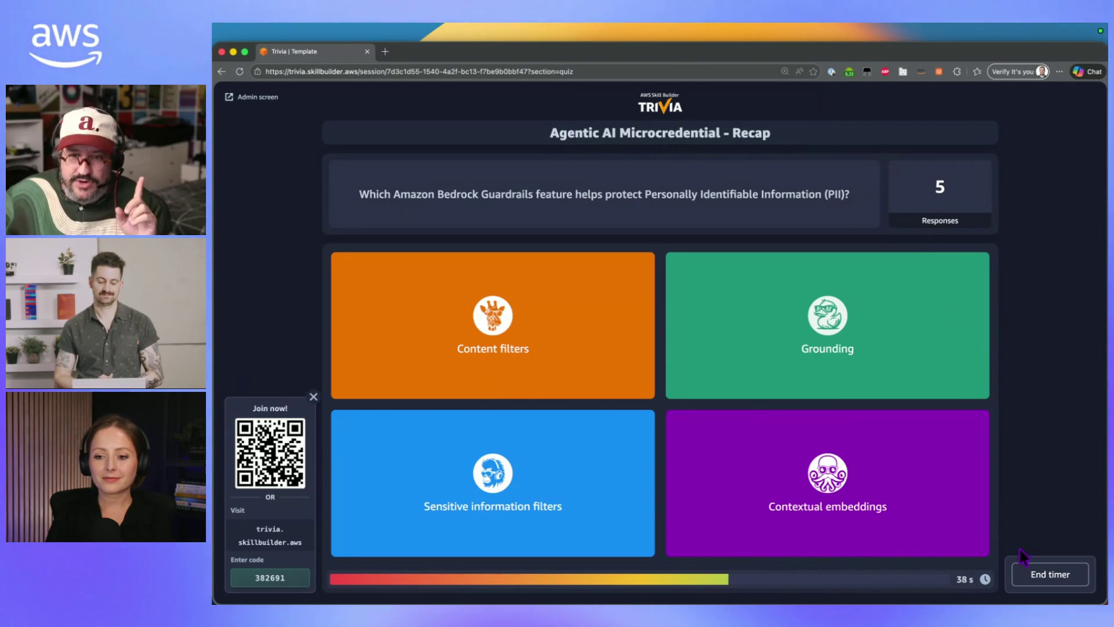
pyautogui.click(1044, 573)
pyautogui.click(699, 368)
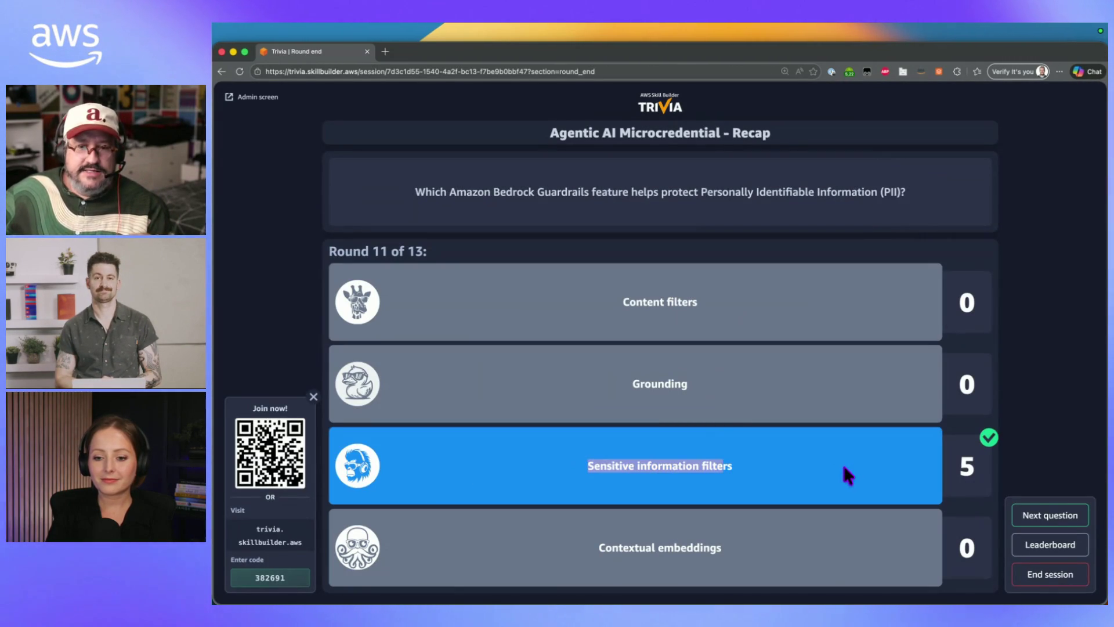
# Show round 12 on filtering harmful content and end its timer, revealing Content filters as correct
pyautogui.click(1050, 518)
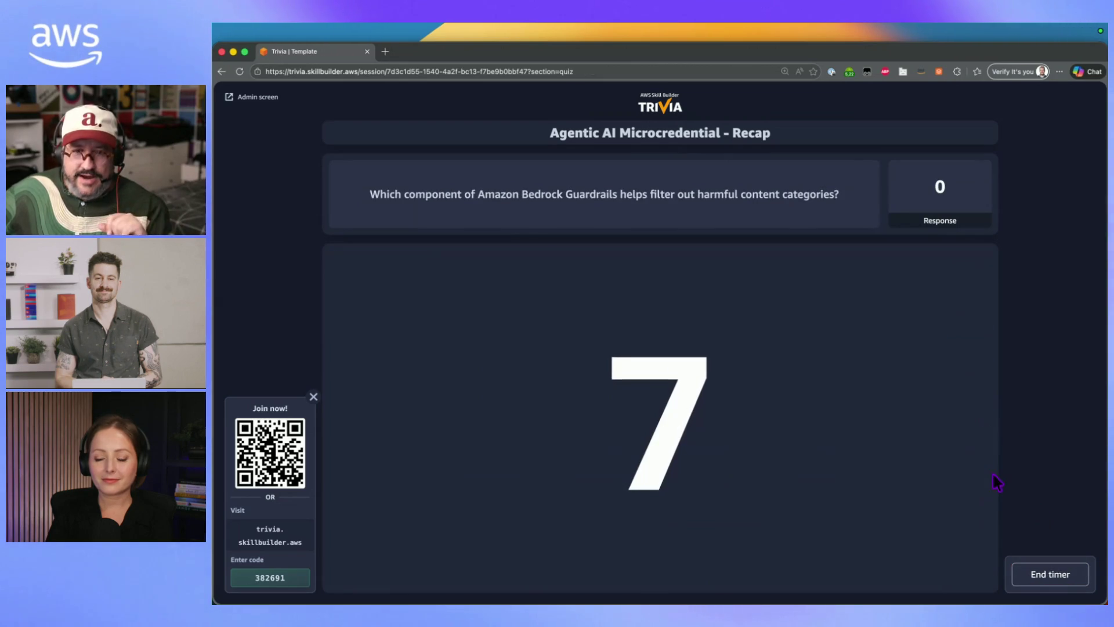
pyautogui.moveTo(387, 194); pyautogui.dragTo(717, 198)
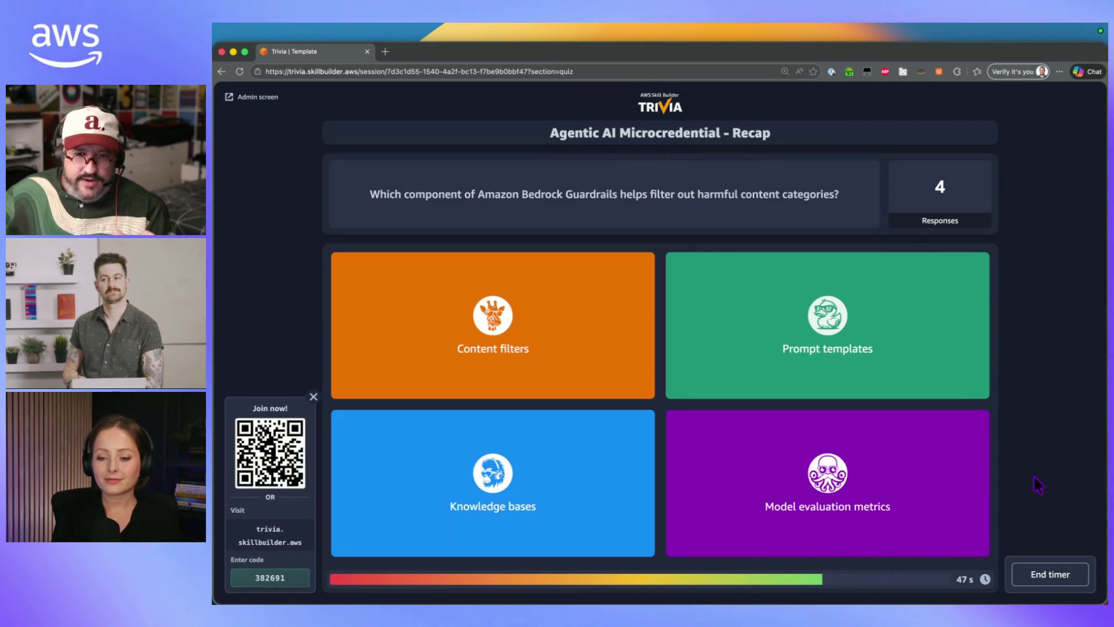
pyautogui.click(1053, 577)
pyautogui.click(709, 367)
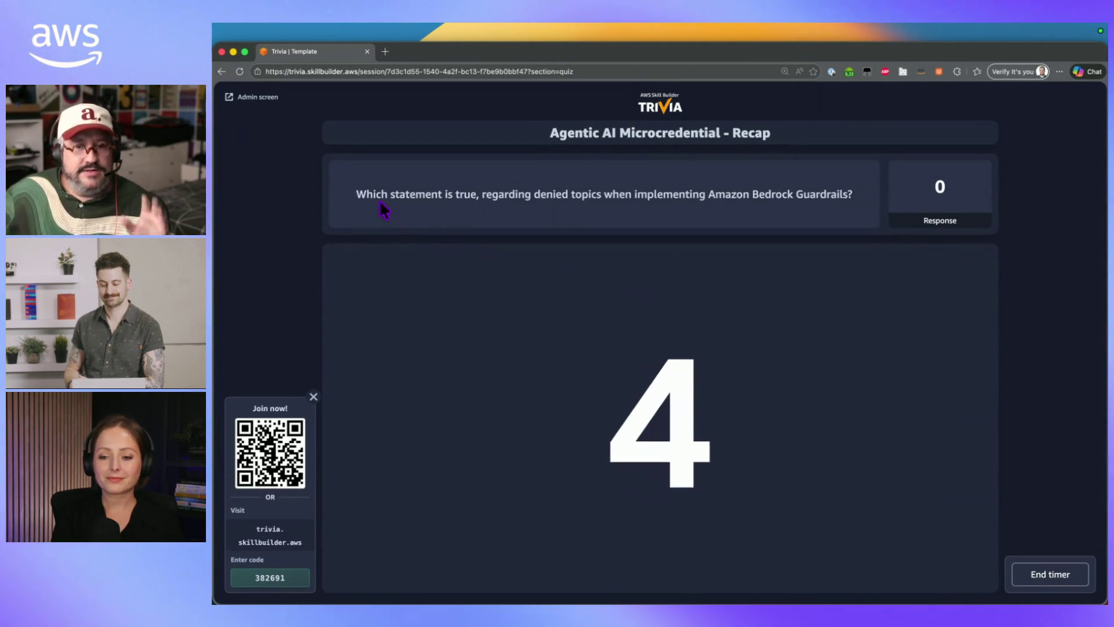
# End the timer on round 13 about denied topics to reveal its results and the final leaderboard
pyautogui.moveTo(445, 194); pyautogui.dragTo(578, 192)
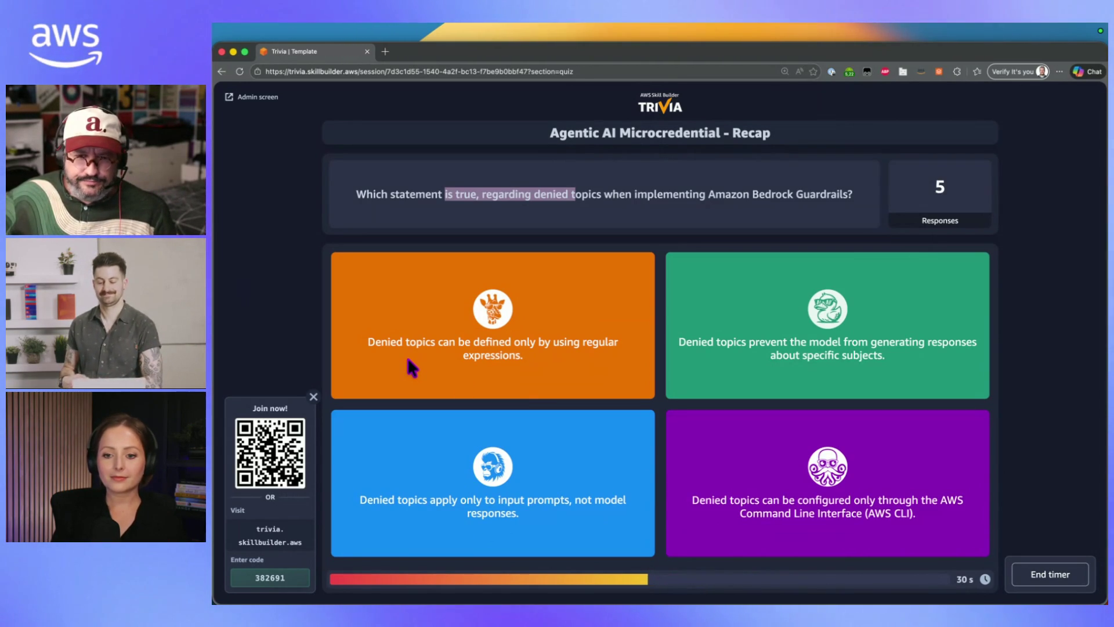
pyautogui.click(1038, 576)
pyautogui.click(690, 374)
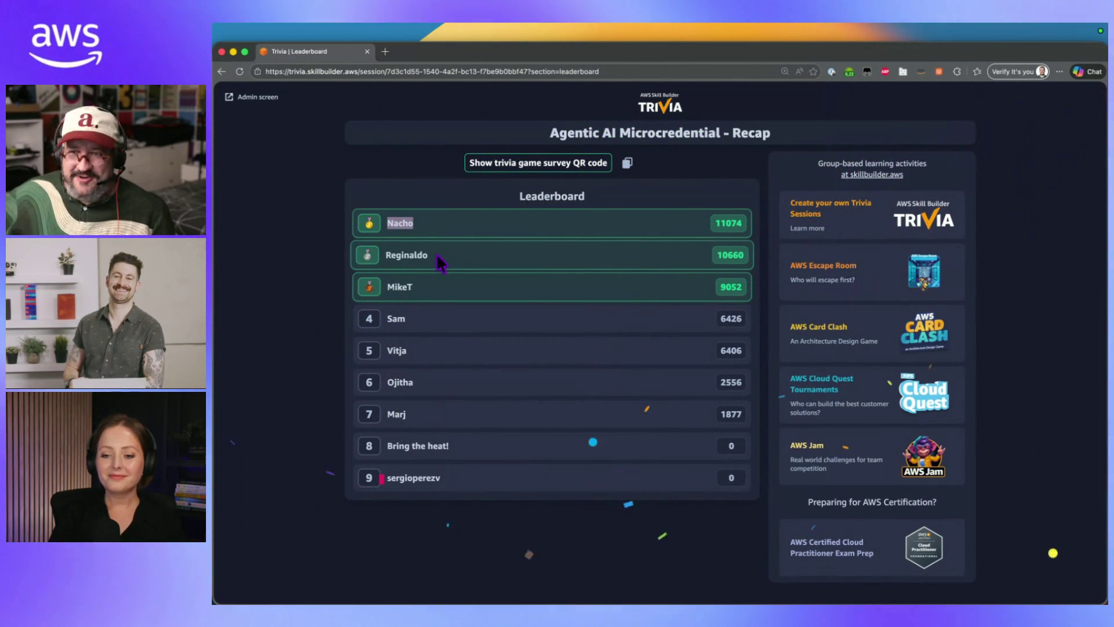
pyautogui.doubleClick(430, 256)
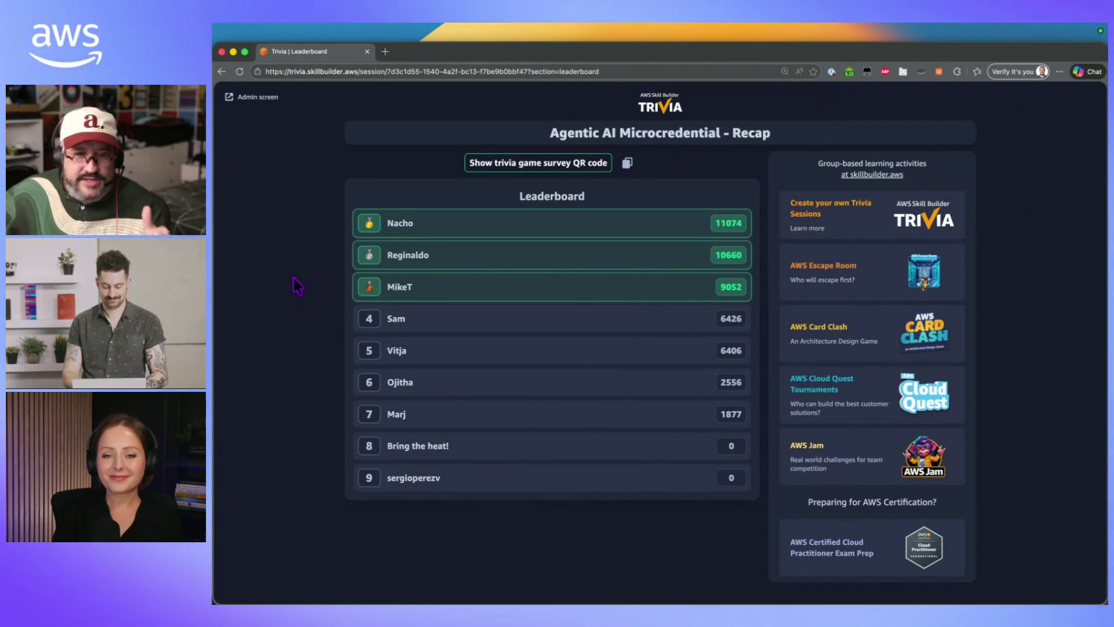
pyautogui.doubleClick(405, 287)
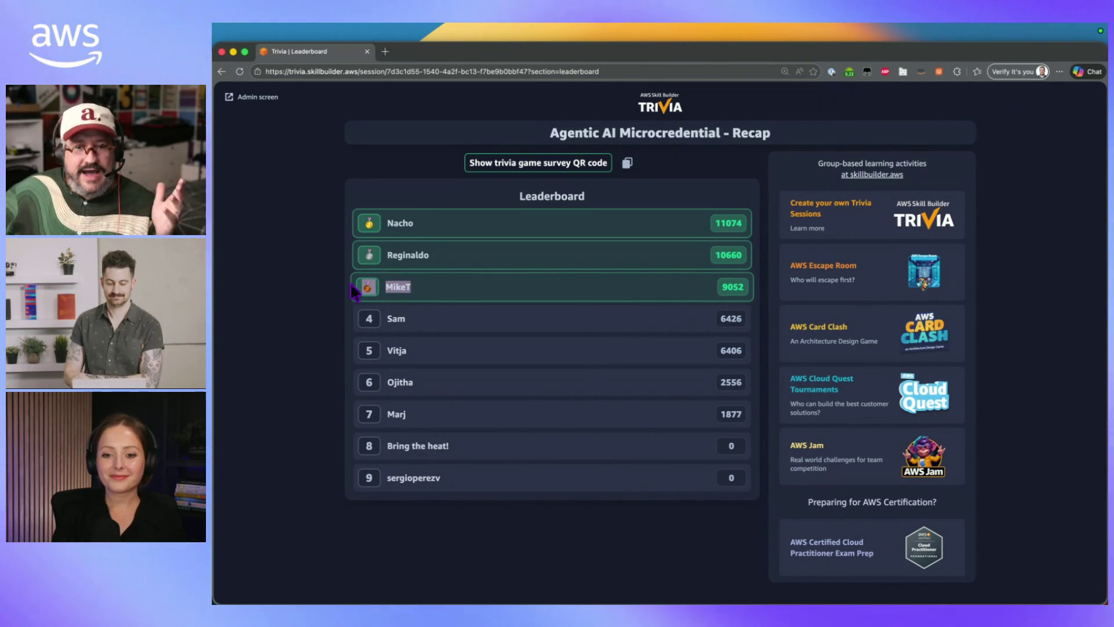
pyautogui.press('super+Tab')
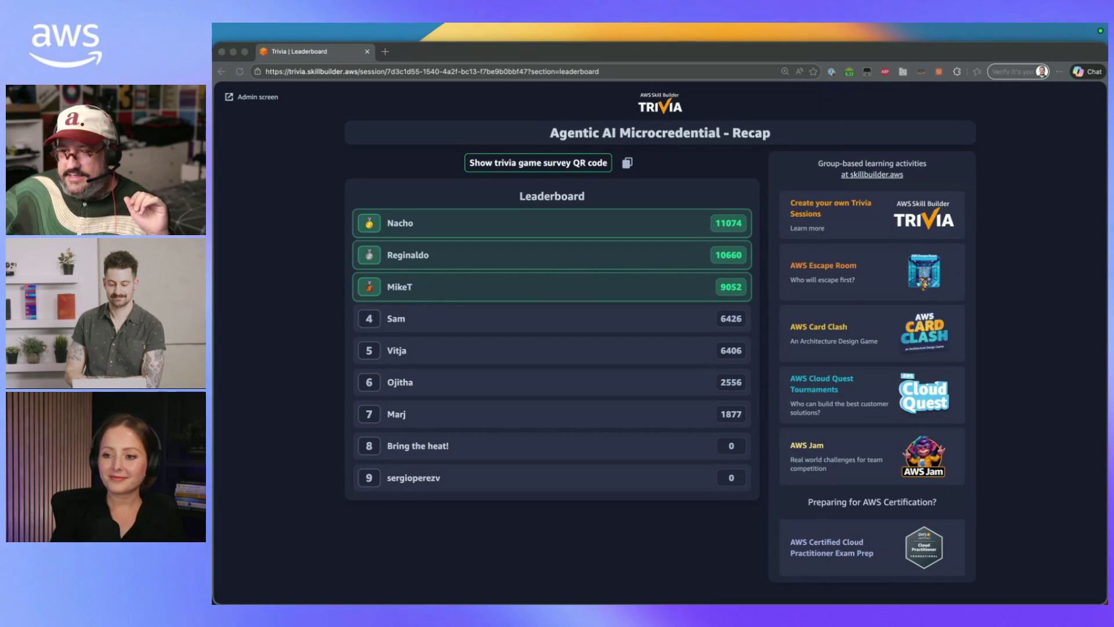